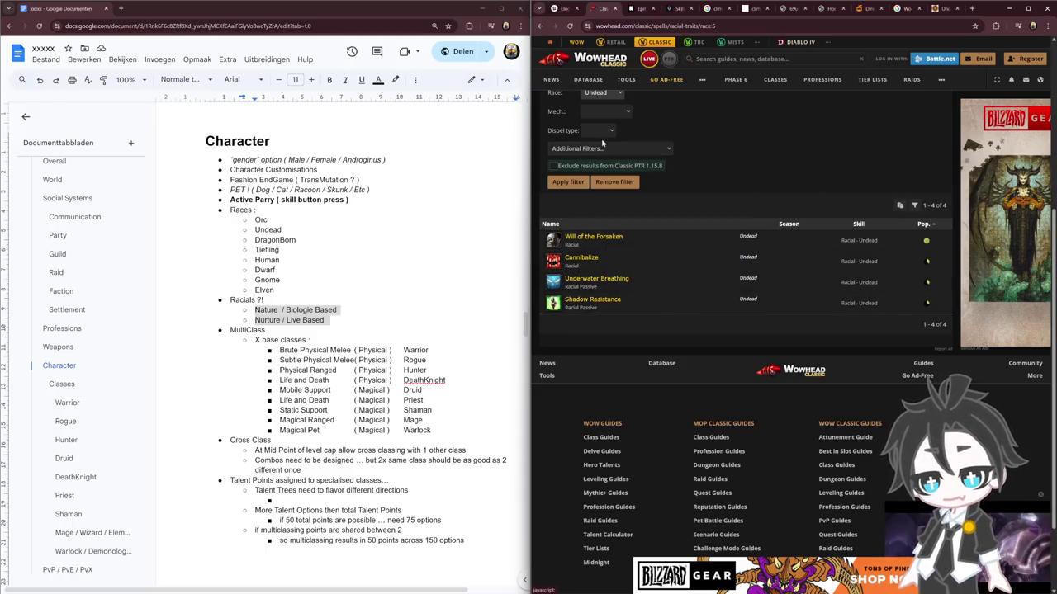
Step: Filter Wowhead's Classic racial traits by the Human race to list its five racials
left_click(613, 97)
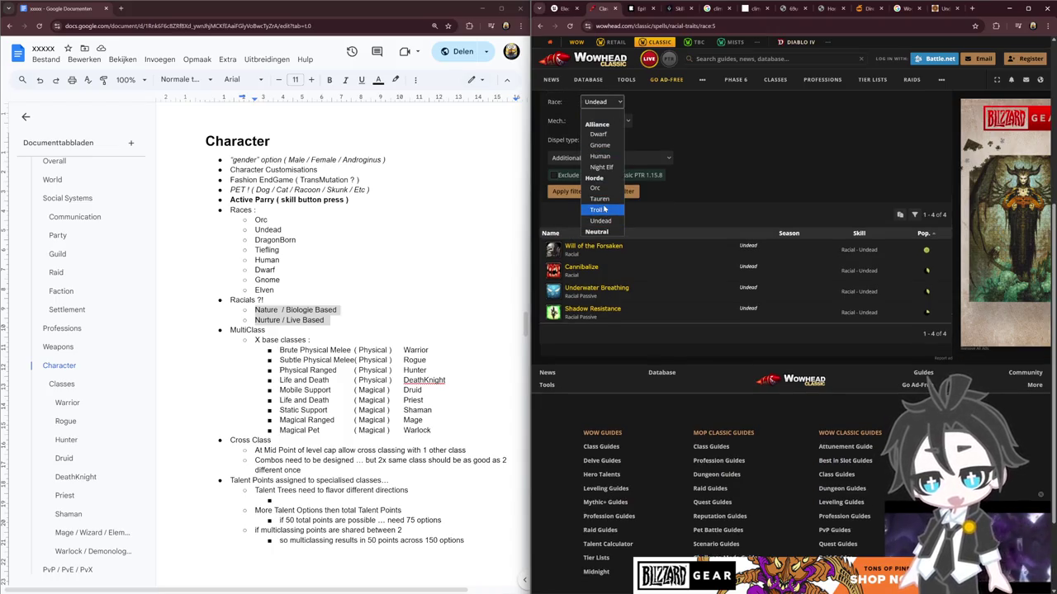
left_click(600, 156)
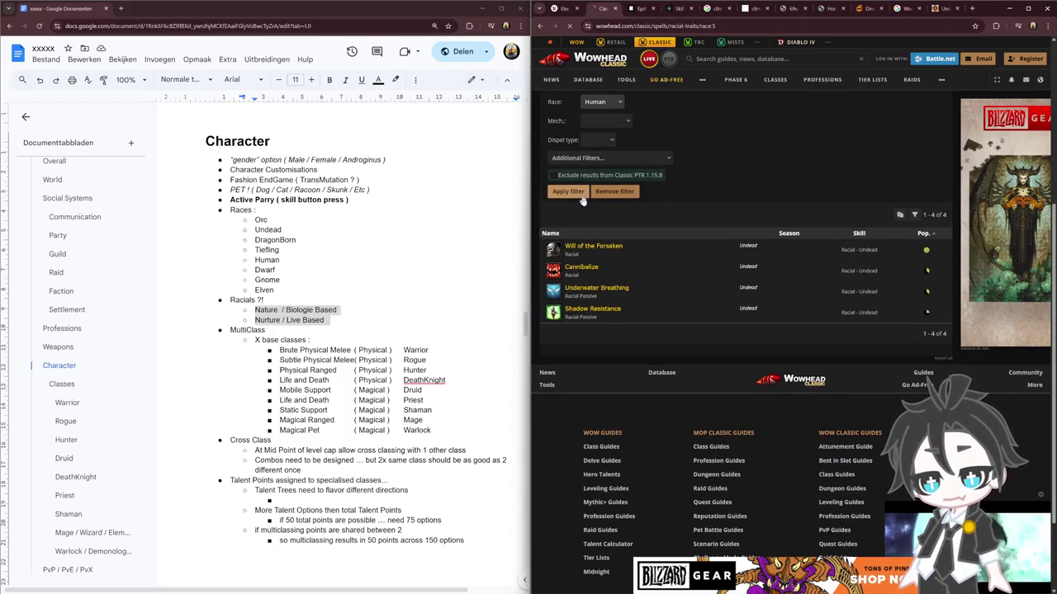
left_click(568, 192)
scroll(588, 264, "down", 2)
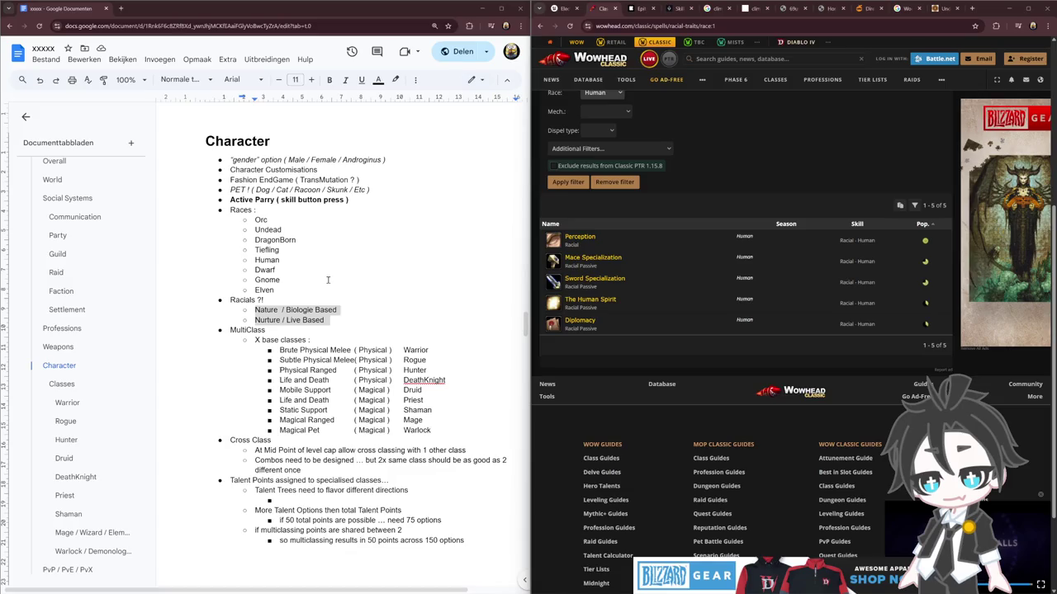
scroll(330, 285, "down", 1)
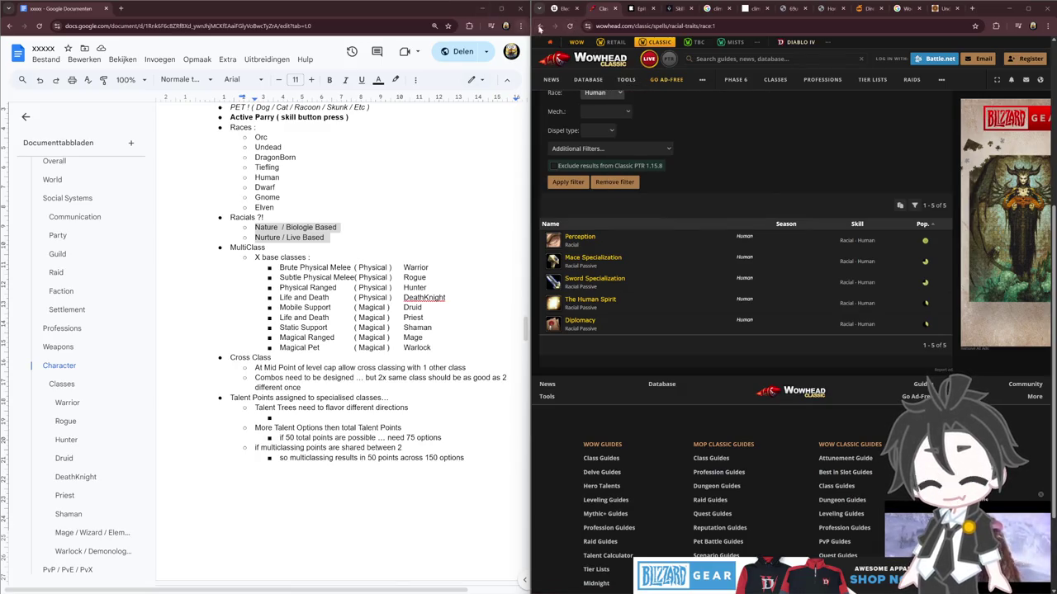
Step: Go back in the browser history to the Blood Death Knight talent calculator
right_click(540, 26)
left_click(579, 90)
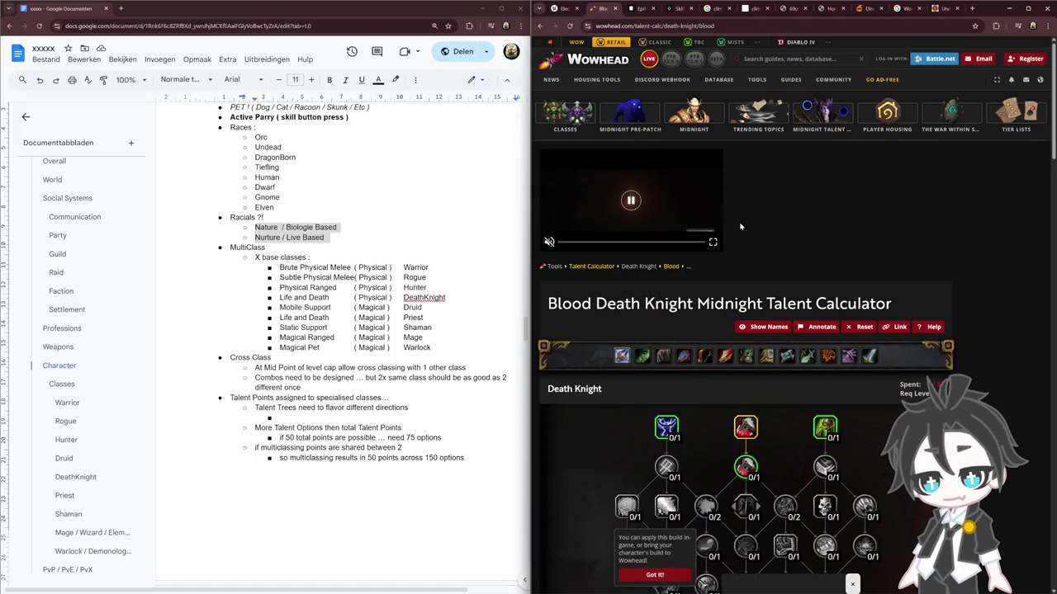
Step: Switch Wowhead's talent calculator to WoW Classic and open the Druid talent trees
scroll(742, 413, "down", 2)
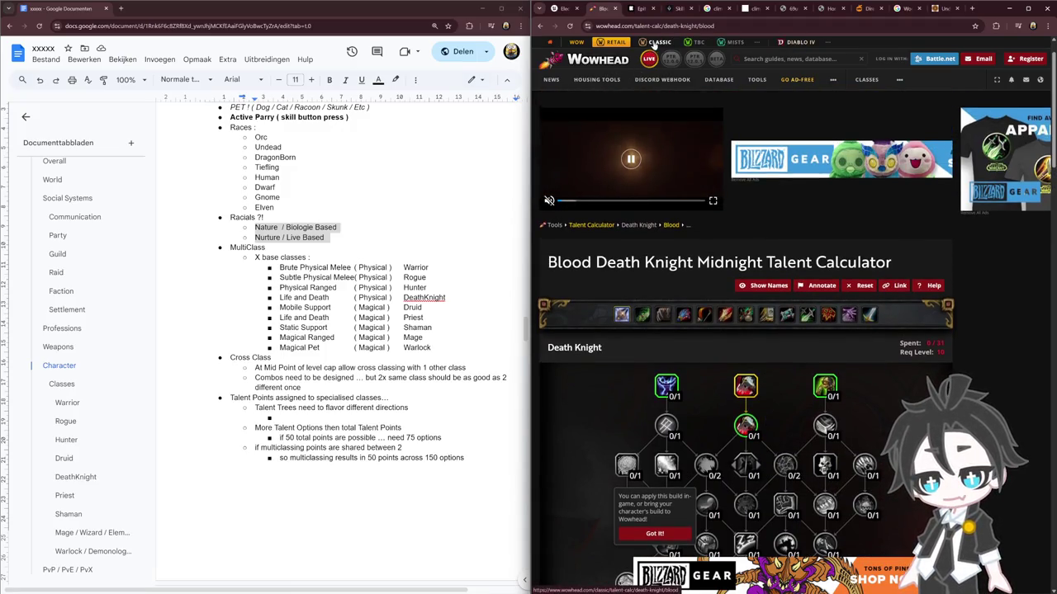
left_click(654, 43)
left_click(673, 392)
scroll(738, 360, "down", 2)
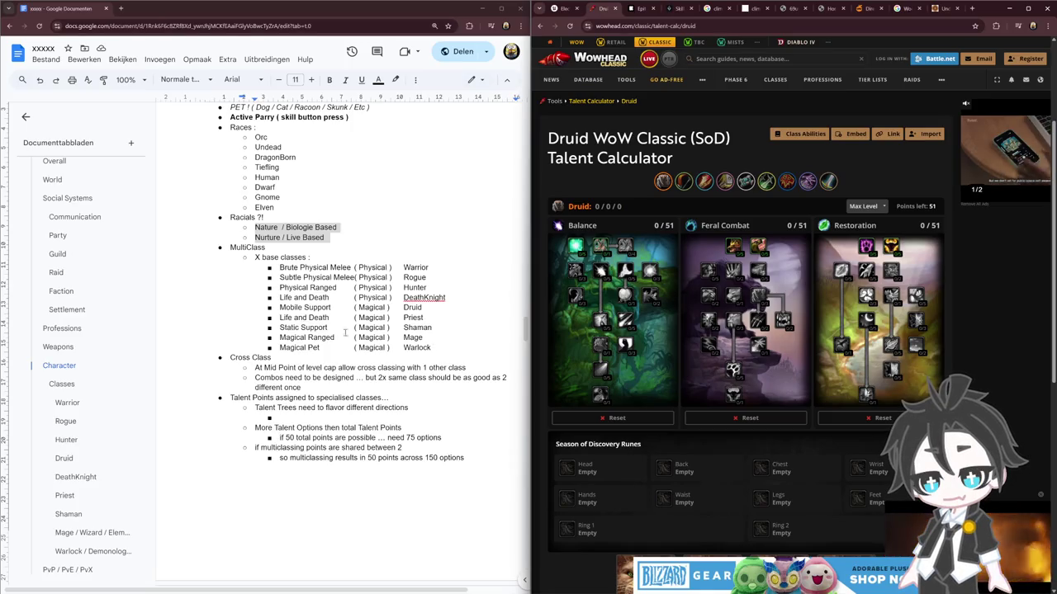
double_click(307, 268)
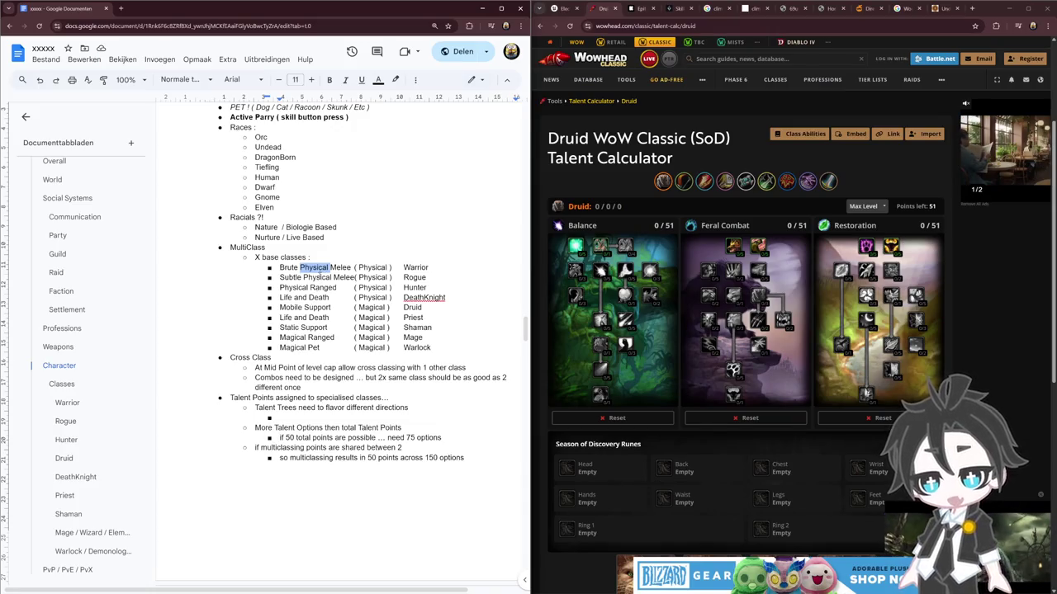
double_click(321, 287)
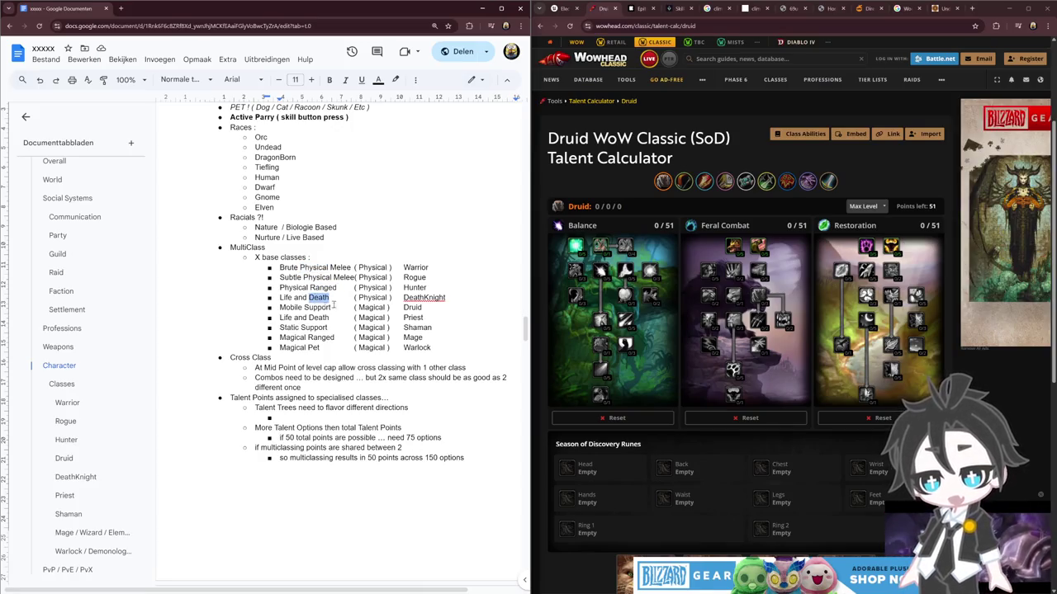
double_click(312, 308)
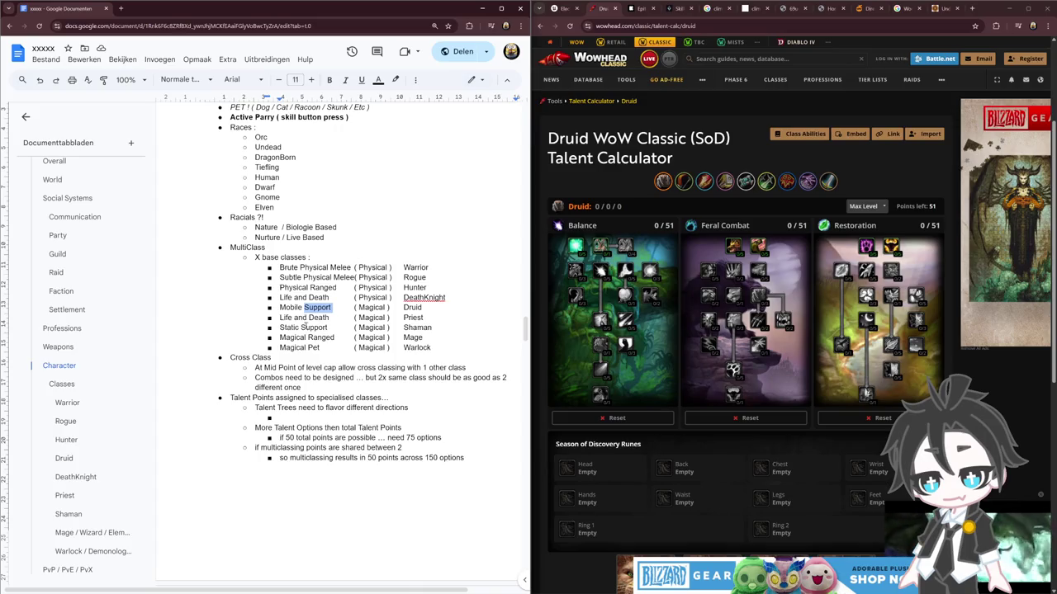
double_click(315, 328)
double_click(293, 337)
double_click(293, 347)
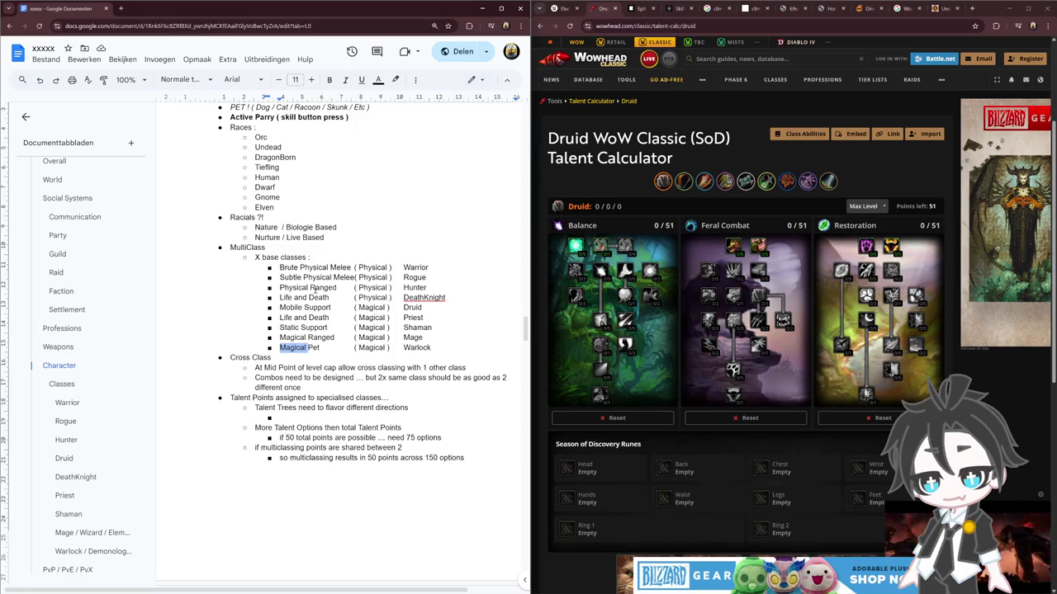
double_click(322, 287)
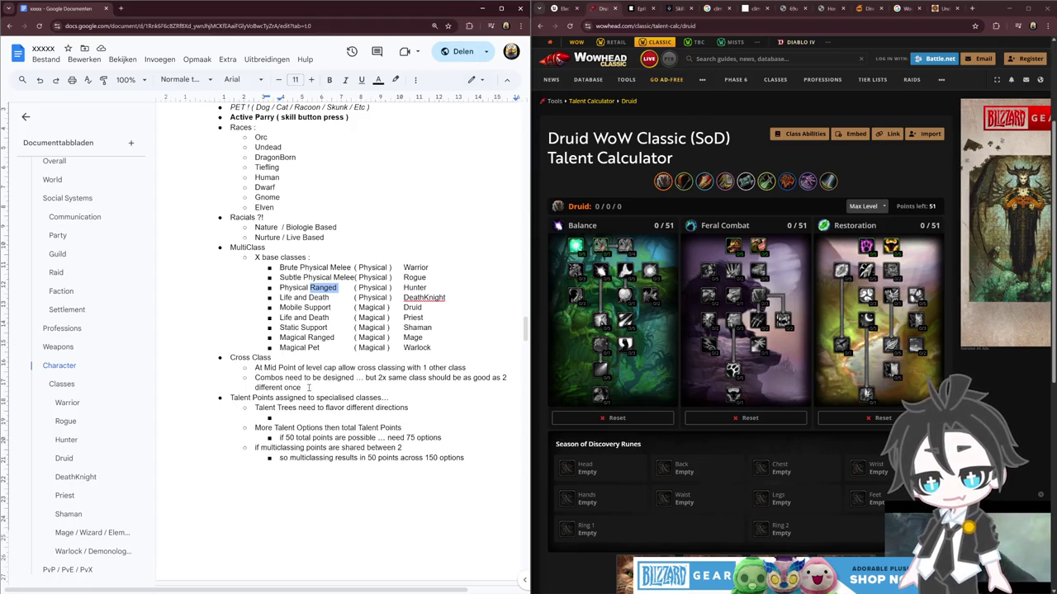
left_click_drag(266, 367, 363, 368)
triple_click(273, 368)
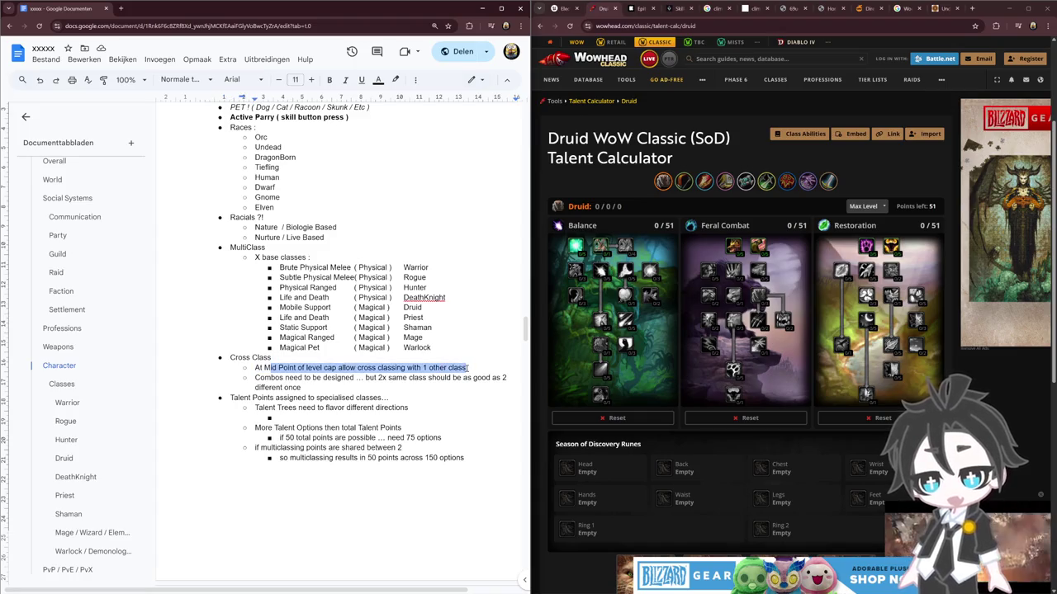
Step: Highlight 'classing with 1 other class' and the word 'Support', then bring up Calculator
left_click(347, 397)
left_click_drag(377, 367, 477, 371)
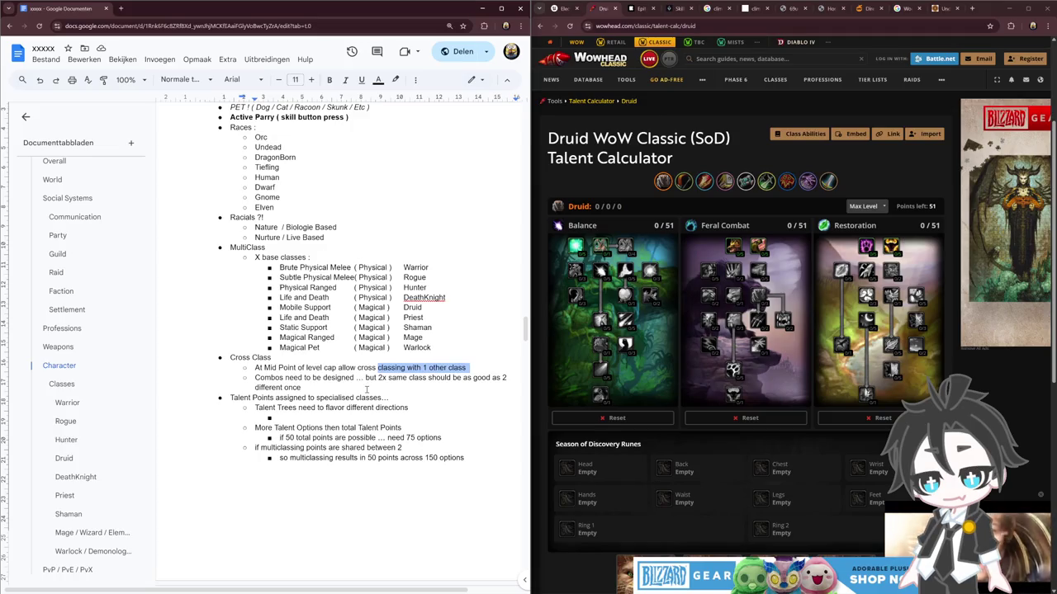
left_click(367, 389)
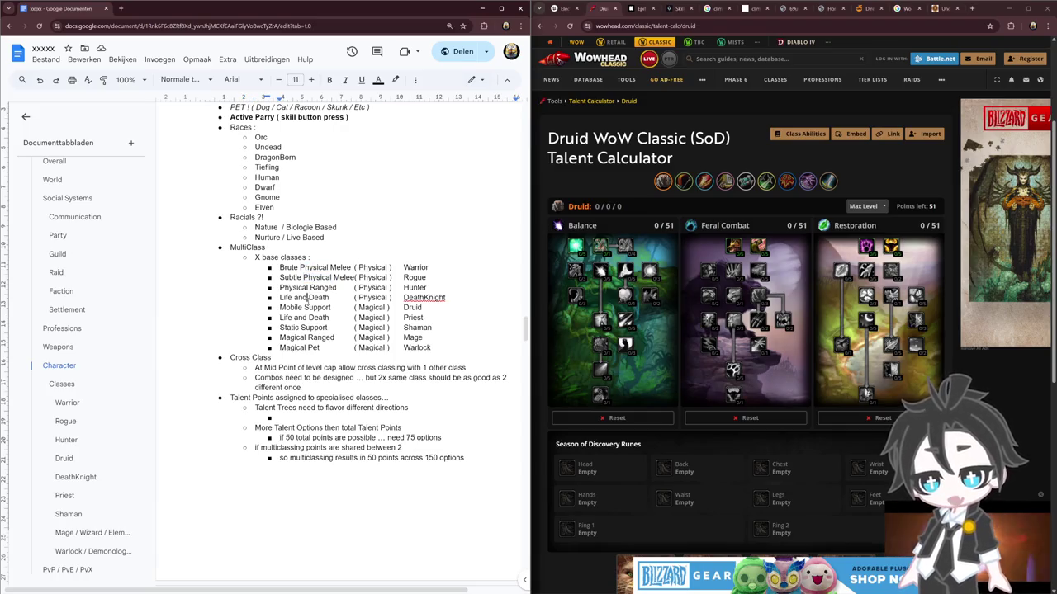
double_click(305, 328)
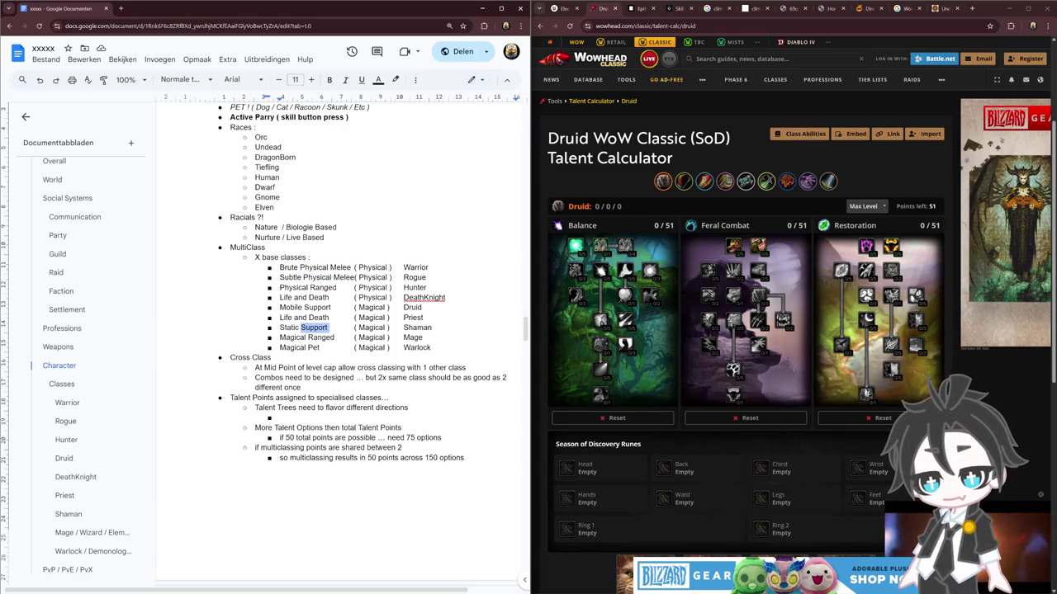
key("alt+Tab")
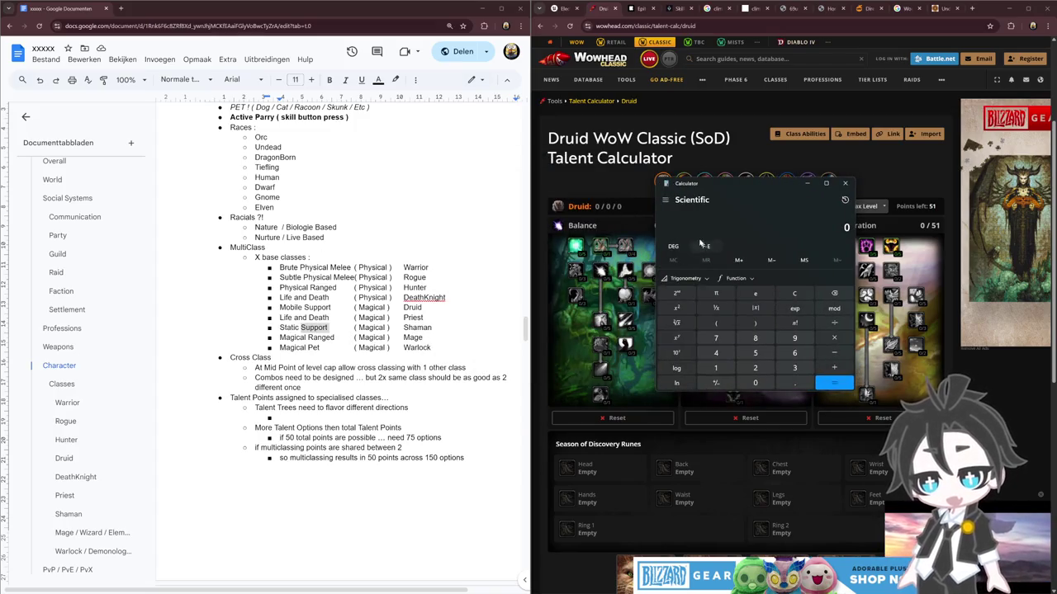
Step: Compute 19 × 2 and 9 × 2 in Calculator, then square 18 to get 324
type("19*2")
key("Return")
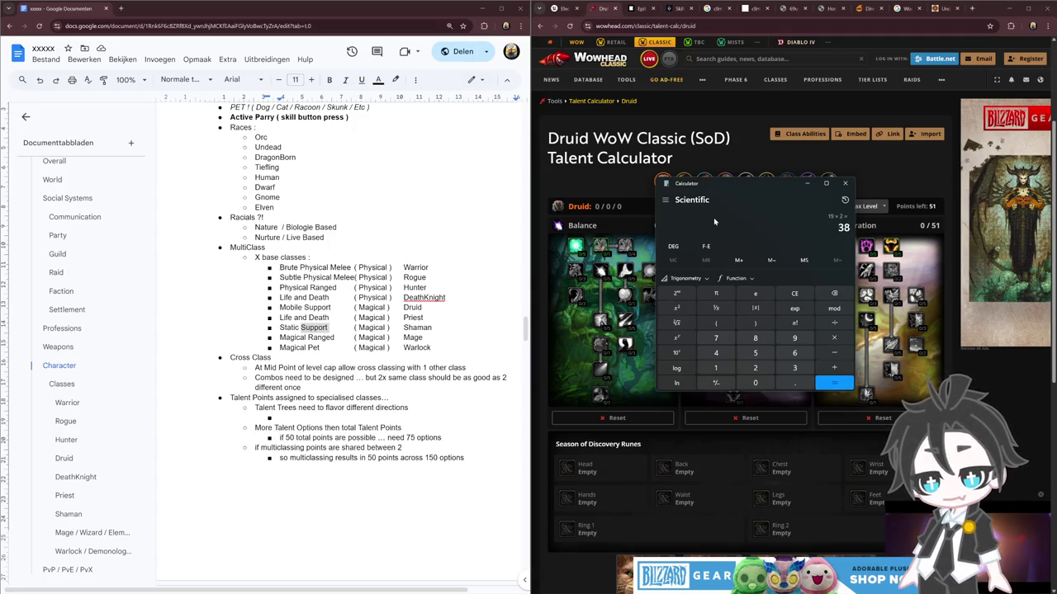
key("Escape")
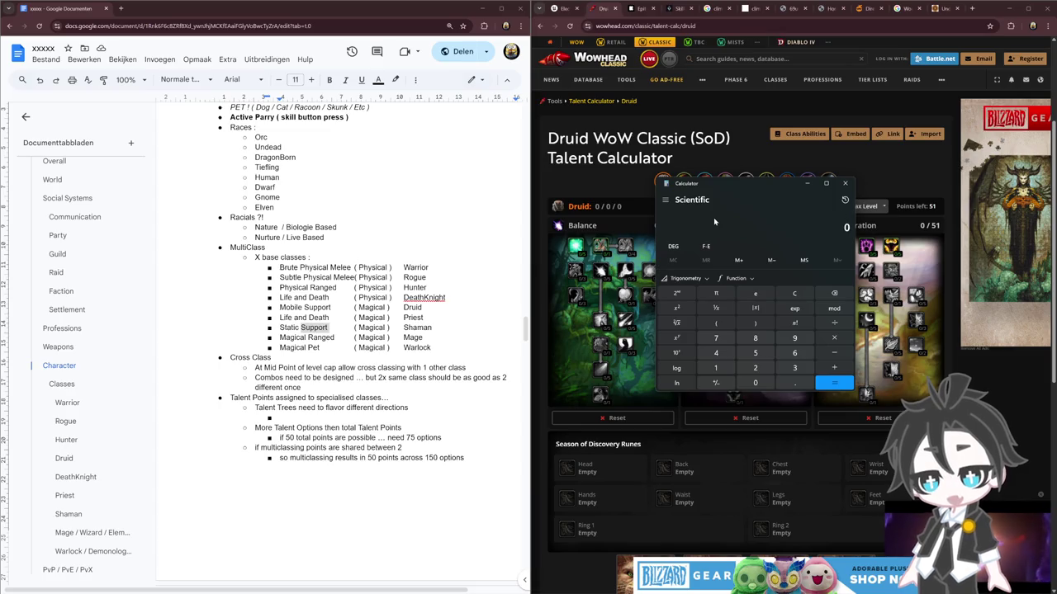
type("9*")
type("2")
key("Return")
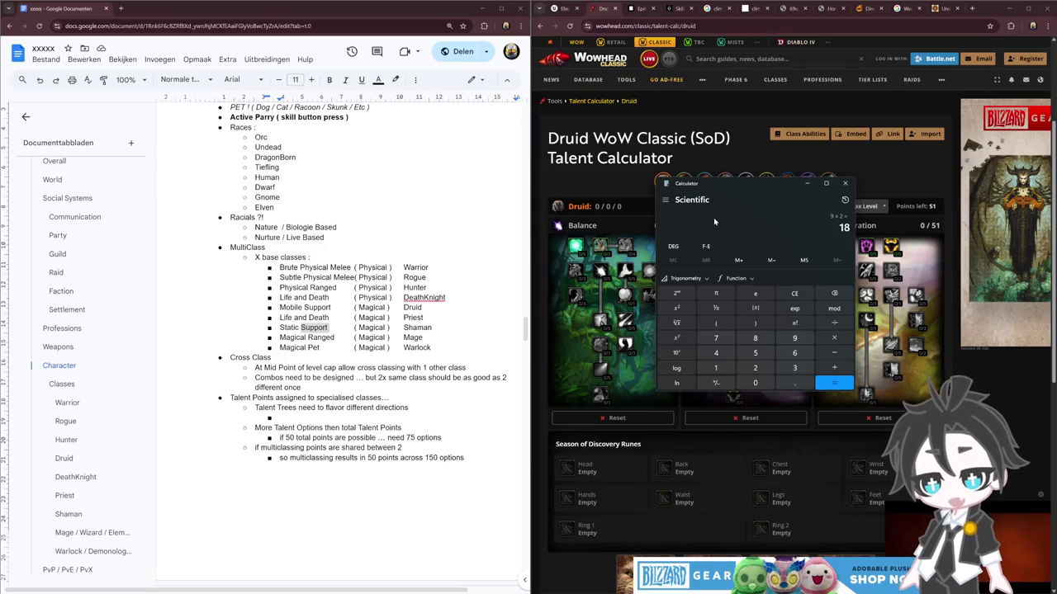
type("*")
key("Return")
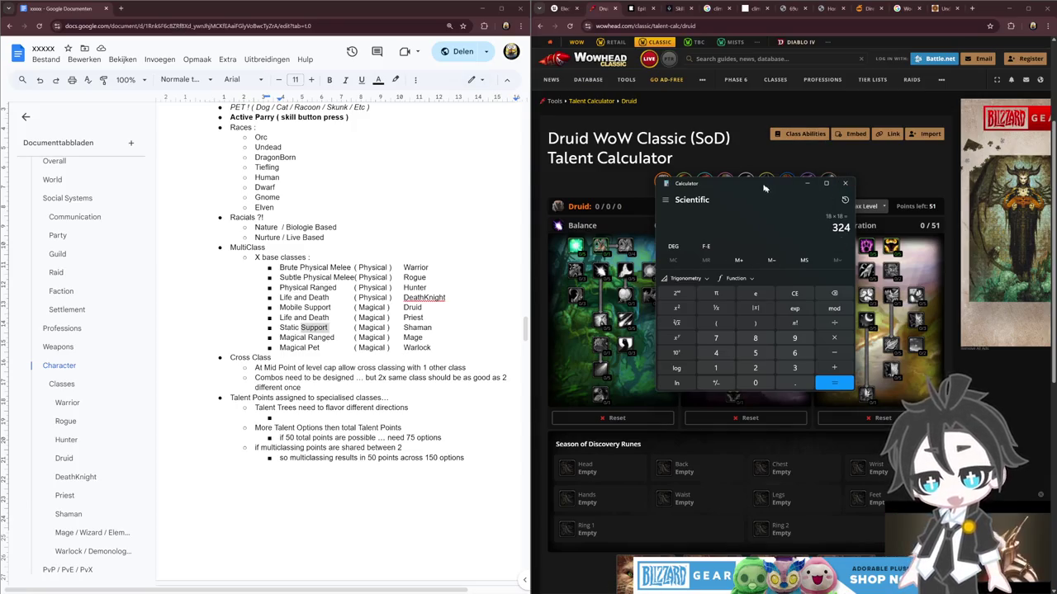
Step: Review the '75 options' and '50 points across 150 options' notes, then minimize Calculator
left_click_drag(765, 189, 671, 179)
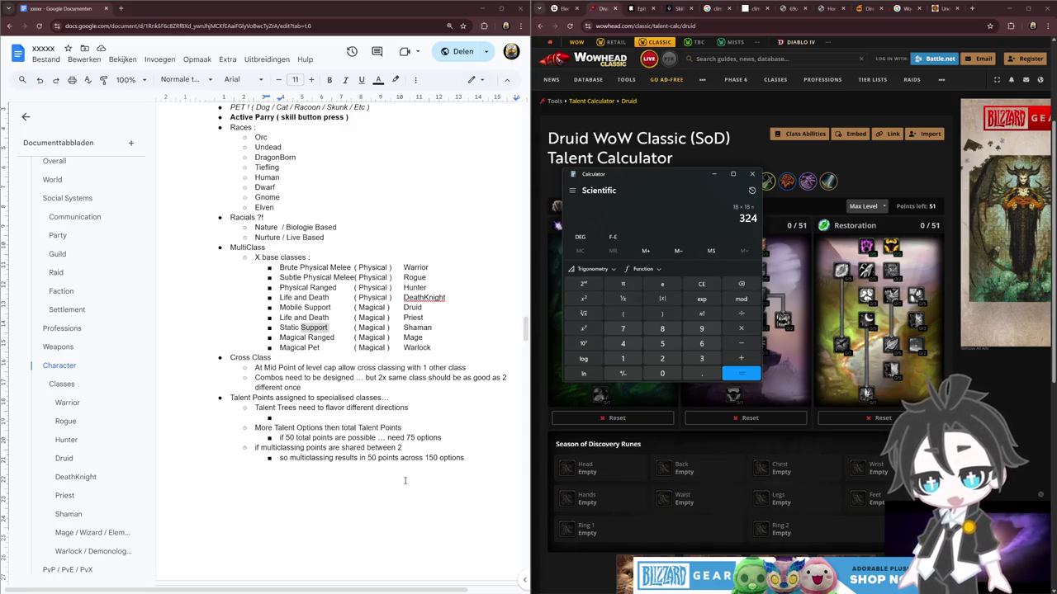
left_click_drag(286, 438, 446, 439)
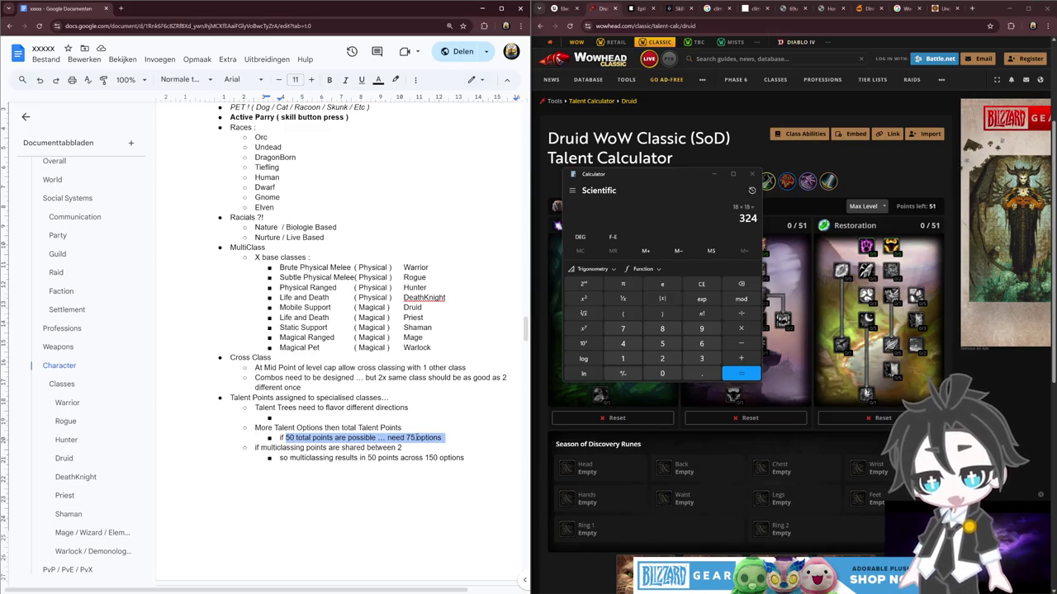
left_click(431, 457)
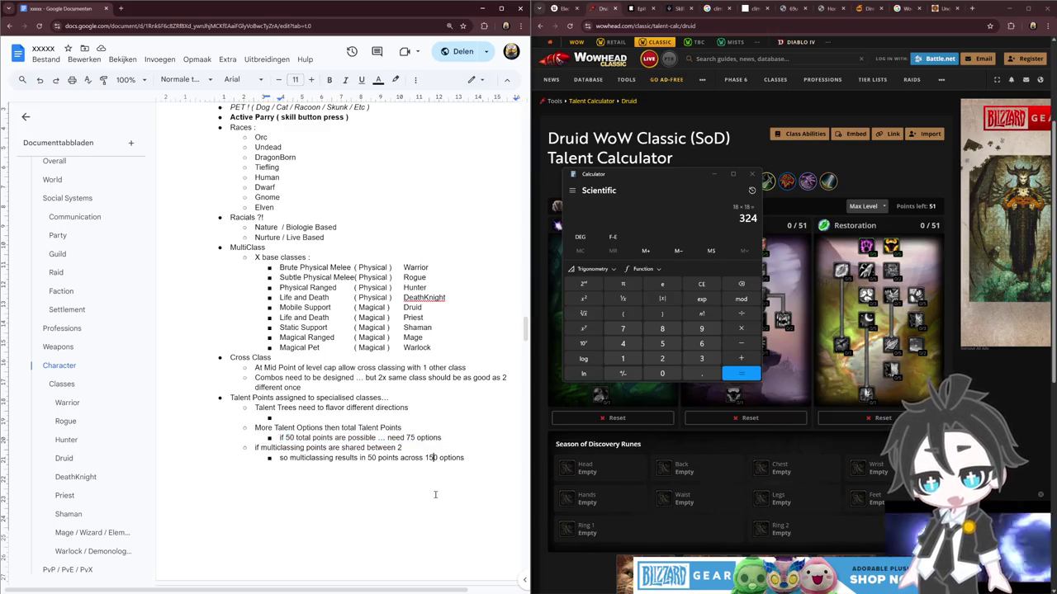
left_click_drag(279, 438, 472, 440)
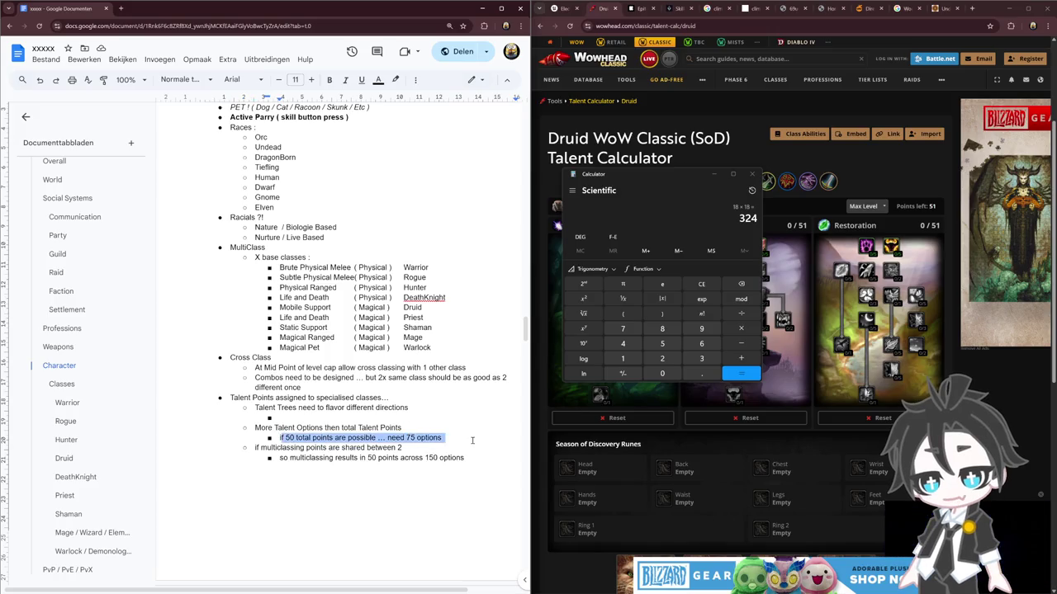
left_click(346, 477)
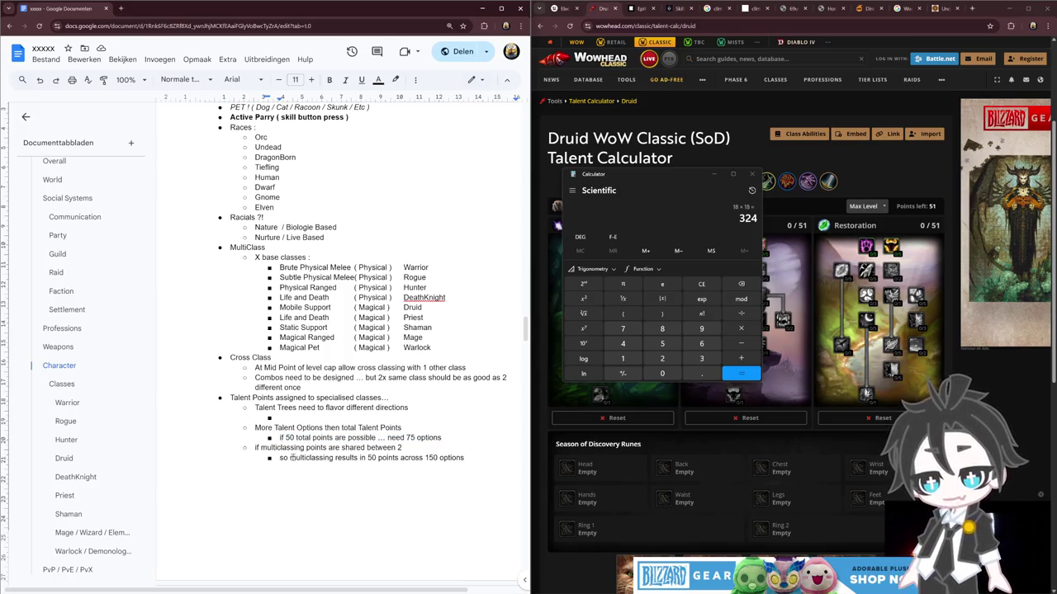
left_click_drag(367, 457, 463, 457)
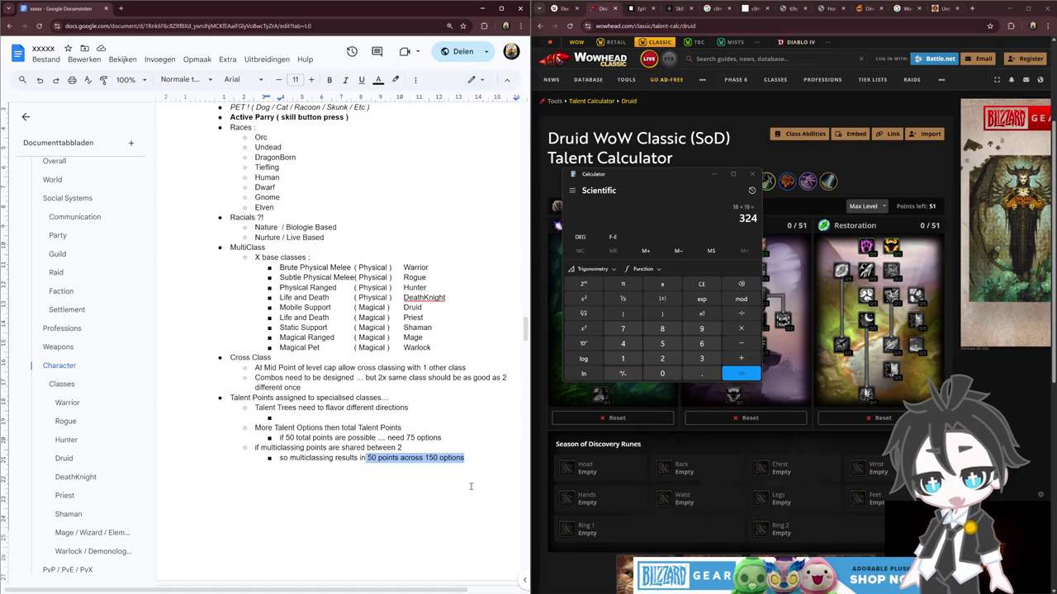
left_click(713, 174)
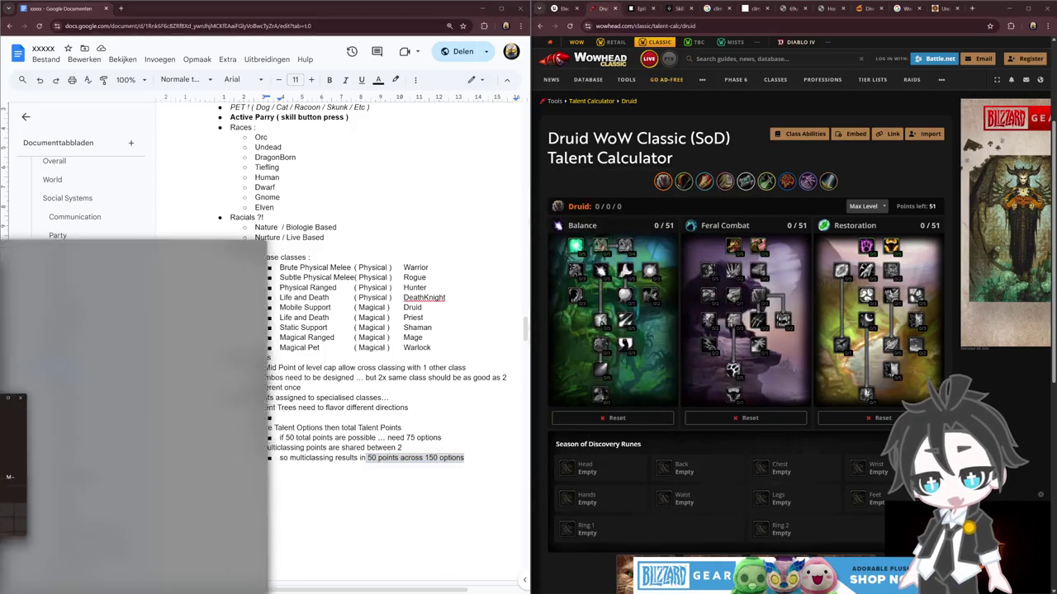
Step: Review the Character multiclass and talent-point notes, then switch to the next window
left_click(132, 462)
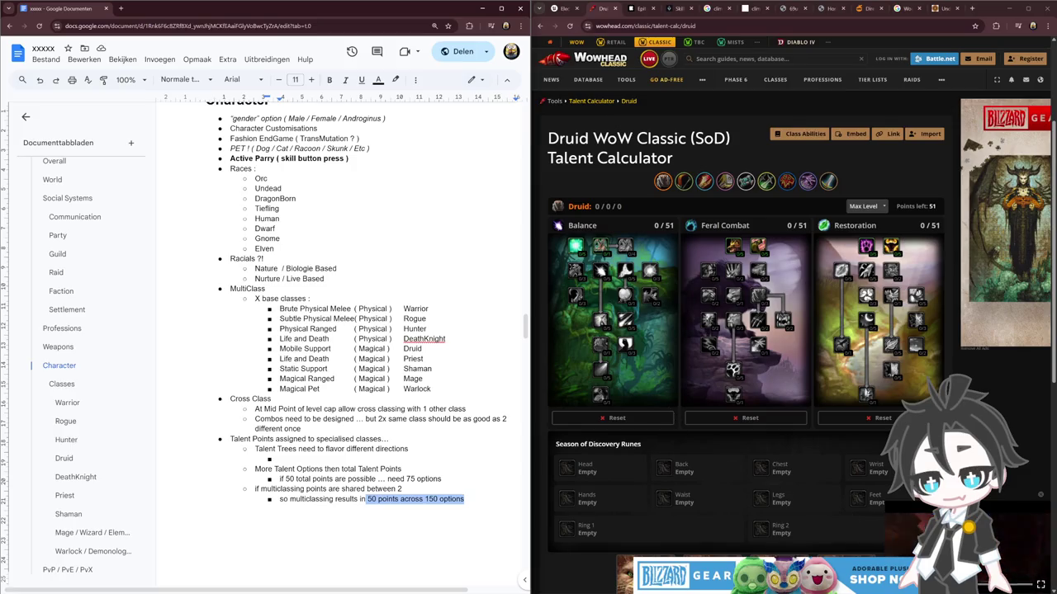
left_click(567, 553)
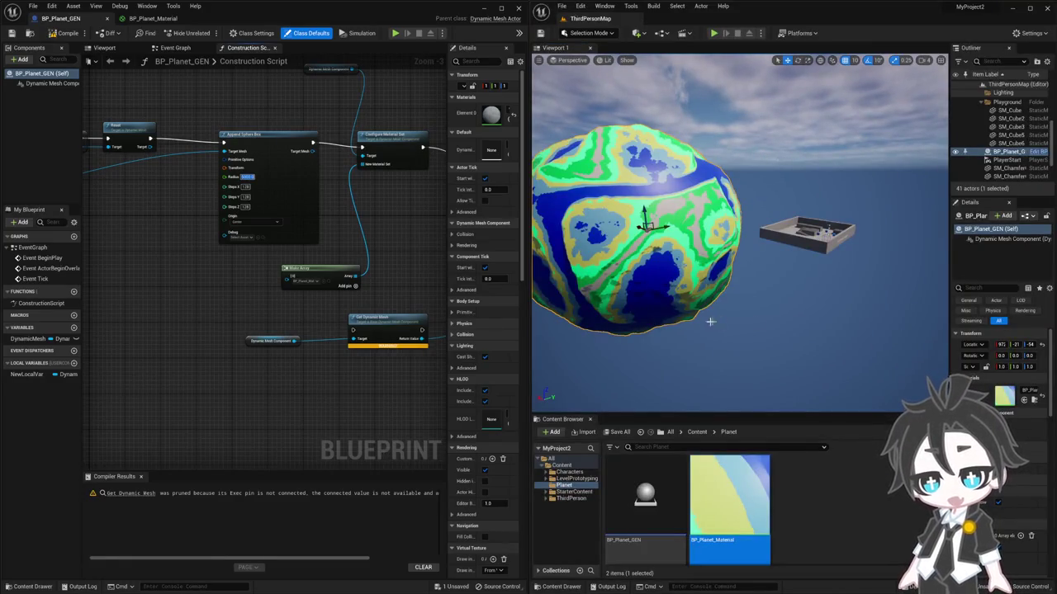
Step: Nudge the planet down to regenerate its texture, widen the level view, and pan to the mesh UVs node
key("d")
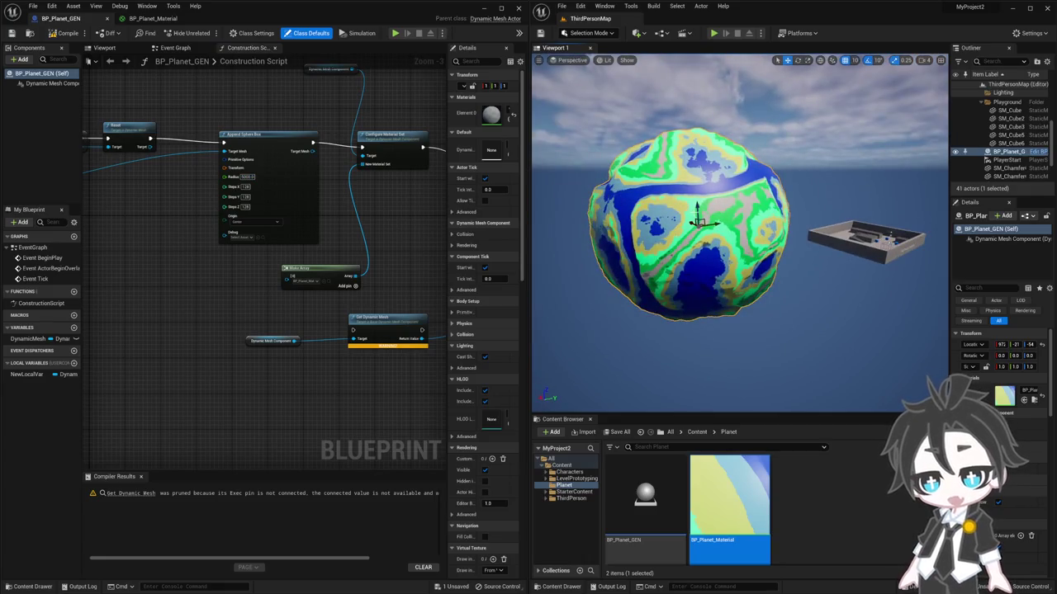
left_click_drag(697, 208, 704, 210)
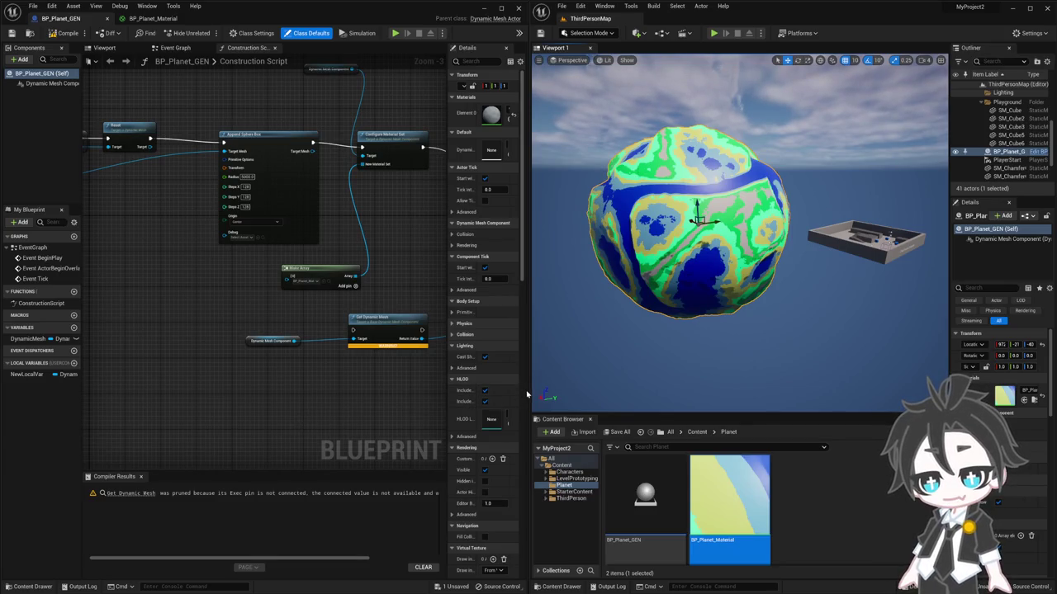
mouse_move(529, 395)
left_mouse_down()
mouse_move(641, 394)
mouse_move(558, 420)
left_mouse_up()
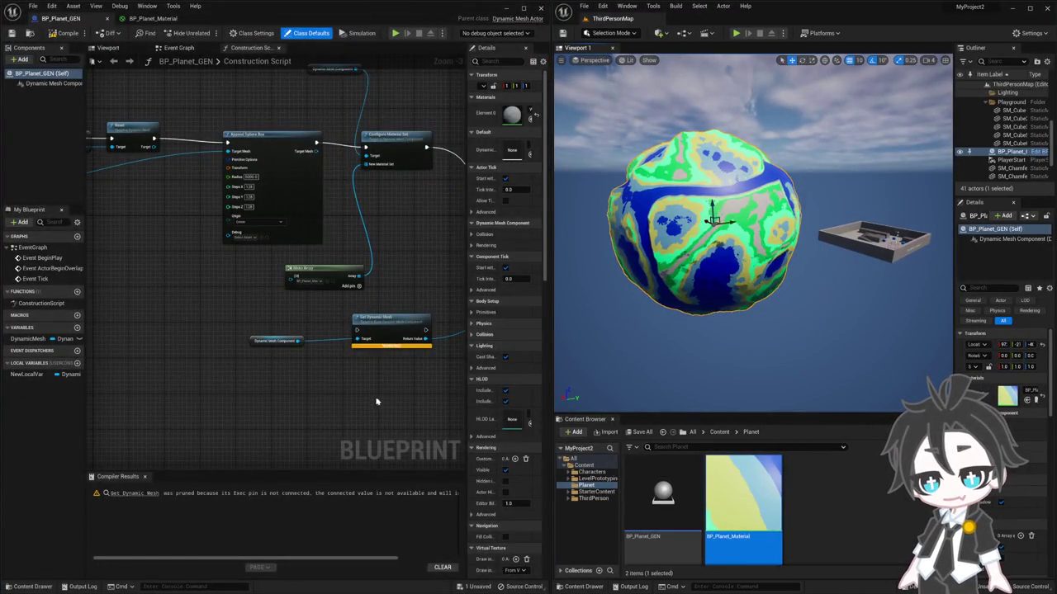
left_click_drag(384, 386, 180, 361)
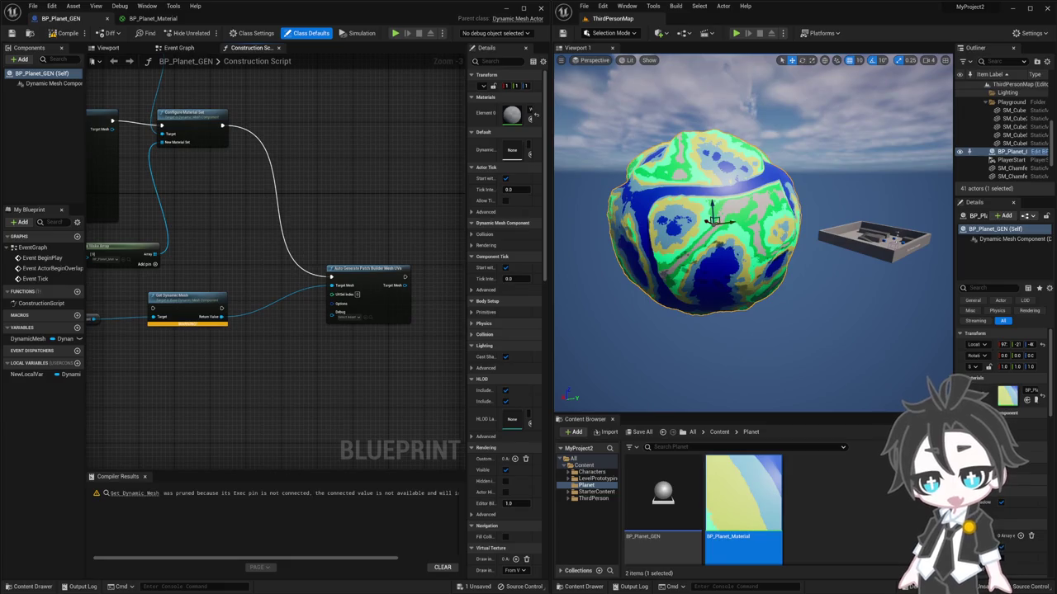
key("alt+Tab")
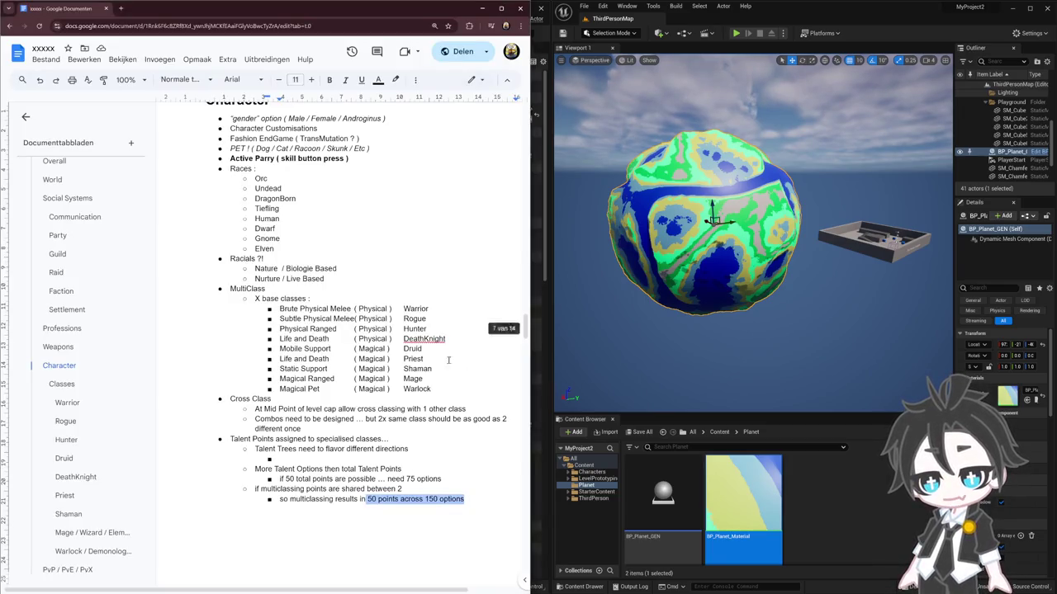
Step: Skim the Weapons, Raid and guild sections of the design document
scroll(319, 326, "up", 3)
scroll(318, 326, "down", 1)
scroll(319, 326, "down", 1)
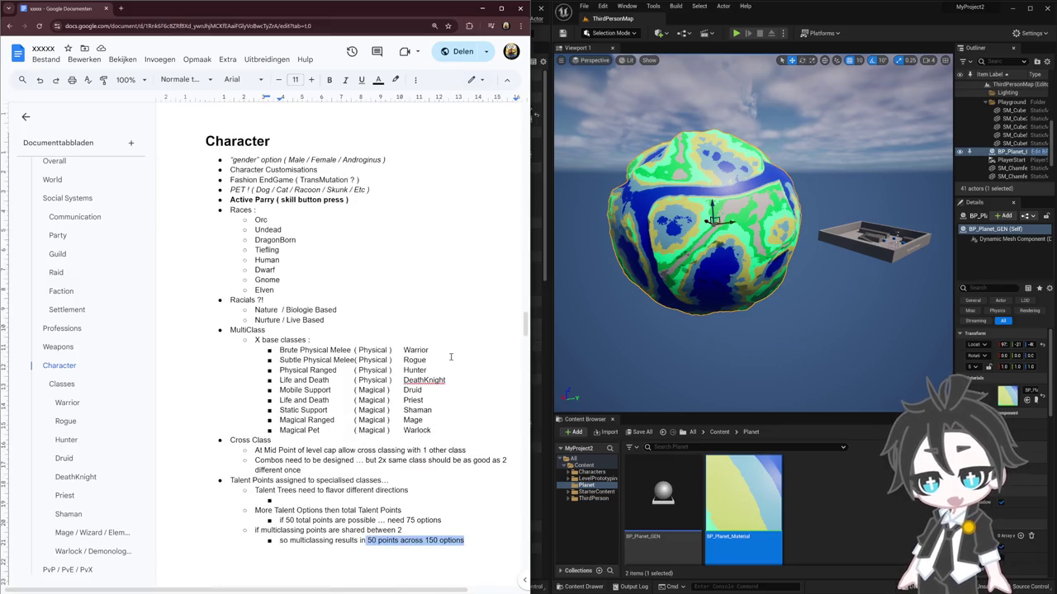
scroll(436, 405, "up", 3)
scroll(435, 415, "down", 1)
scroll(375, 473, "down", 2)
scroll(380, 466, "up", 3)
scroll(386, 458, "up", 5)
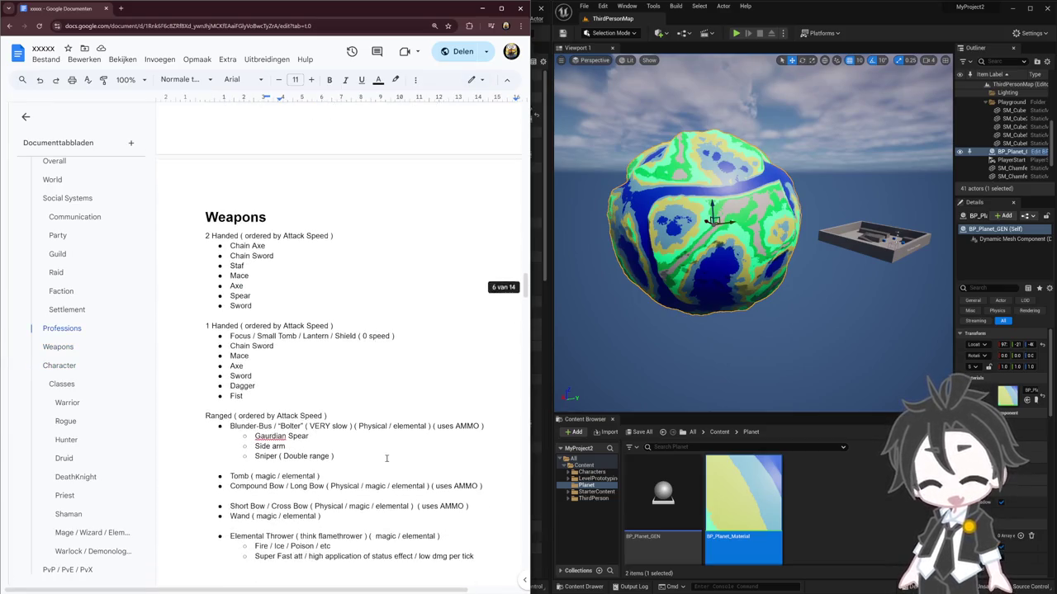
scroll(386, 458, "up", 3)
scroll(385, 457, "up", 3)
scroll(385, 458, "up", 1)
scroll(384, 457, "up", 3)
scroll(363, 452, "up", 1)
scroll(331, 446, "up", 4)
scroll(330, 446, "up", 3)
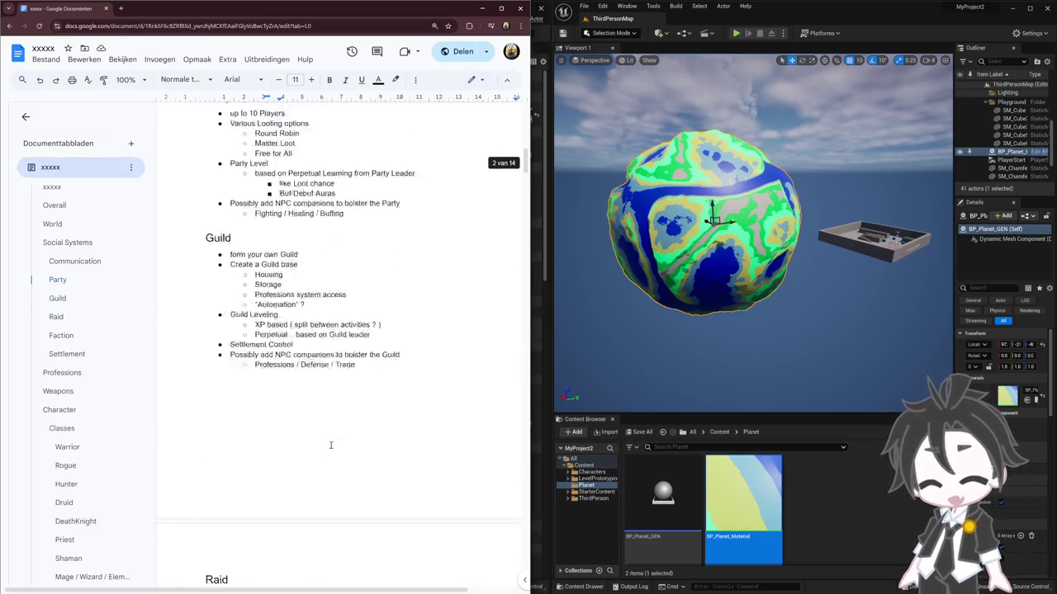
scroll(335, 448, "down", 10)
scroll(336, 447, "down", 4)
scroll(338, 448, "down", 4)
scroll(338, 448, "down", 5)
scroll(338, 448, "down", 5)
scroll(337, 448, "down", 3)
scroll(339, 448, "down", 4)
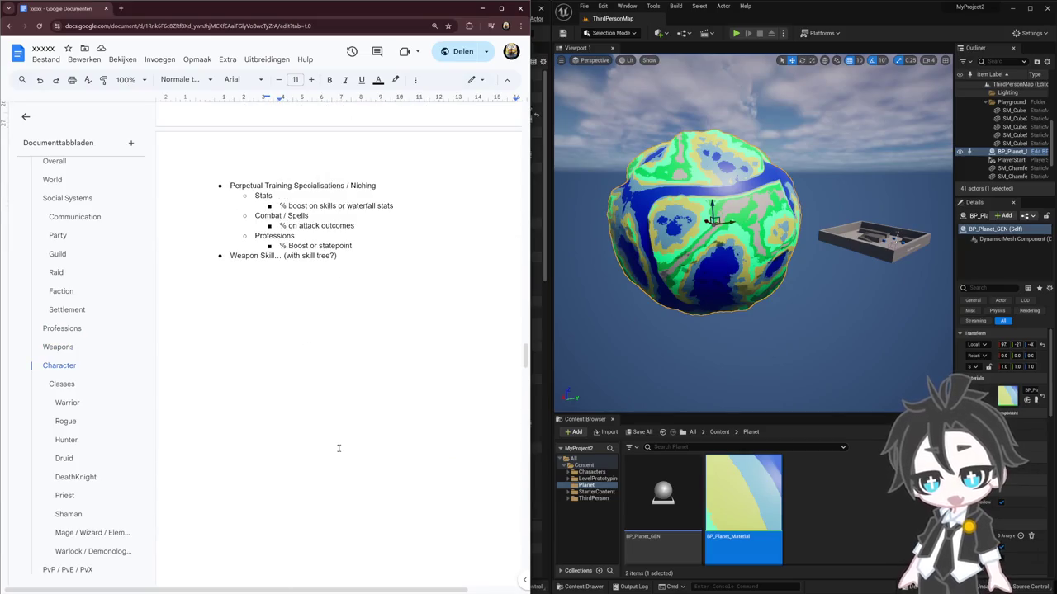
scroll(339, 448, "up", 3)
scroll(339, 448, "up", 2)
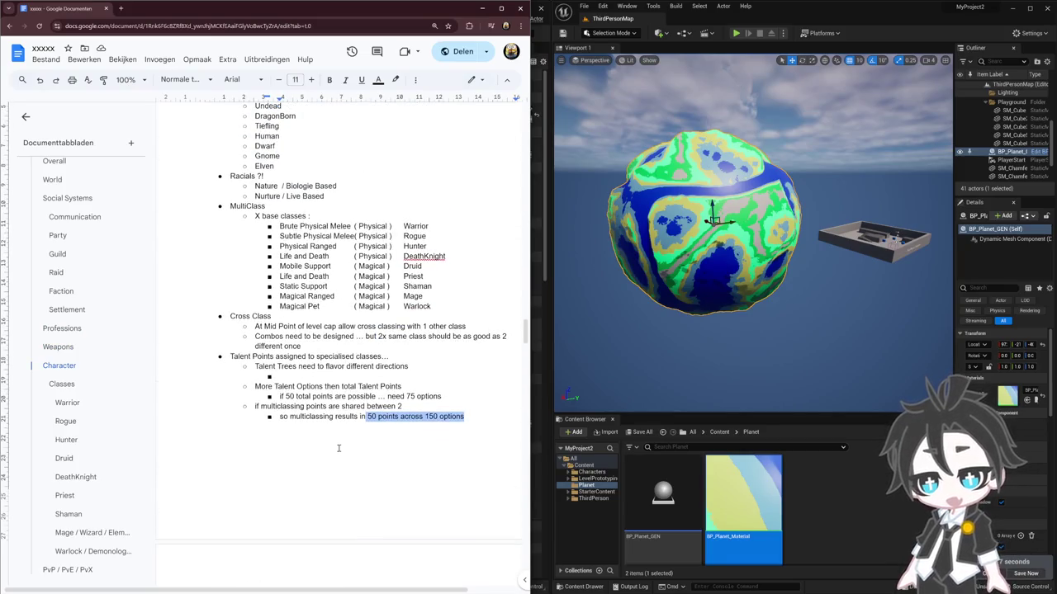
Step: Deselect the last Talent Points line and bring the BP_Planet_GEN blueprint editor back up
left_click(347, 489)
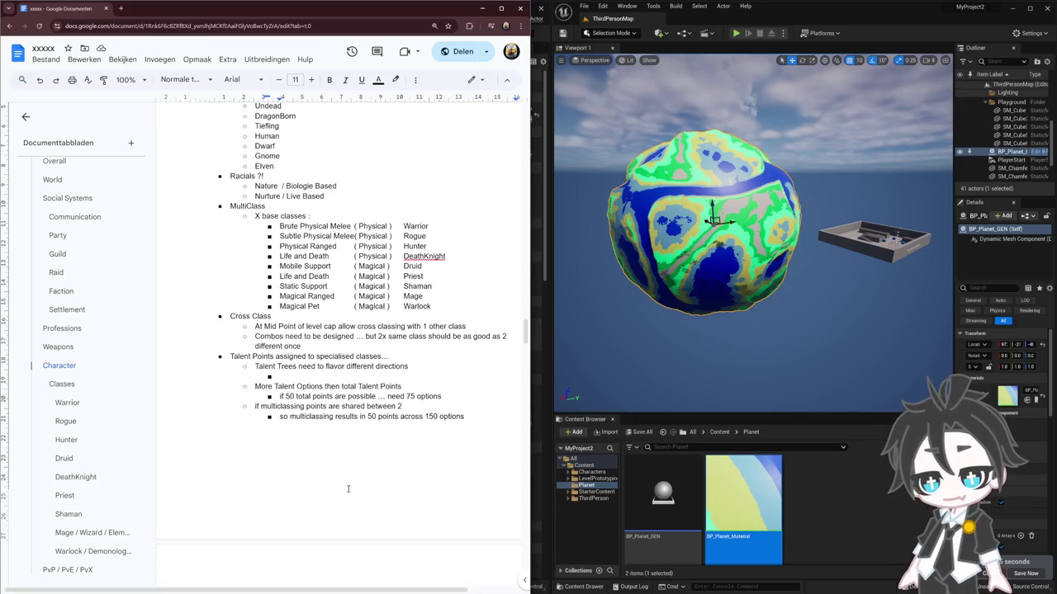
scroll(347, 488, "down", 5)
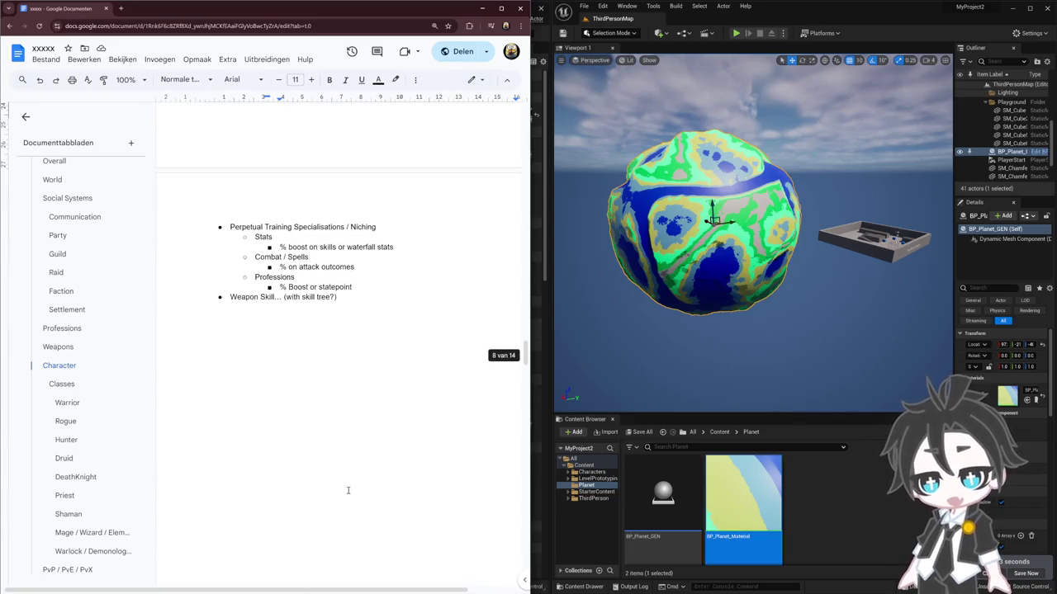
scroll(347, 490, "up", 2)
scroll(348, 490, "up", 3)
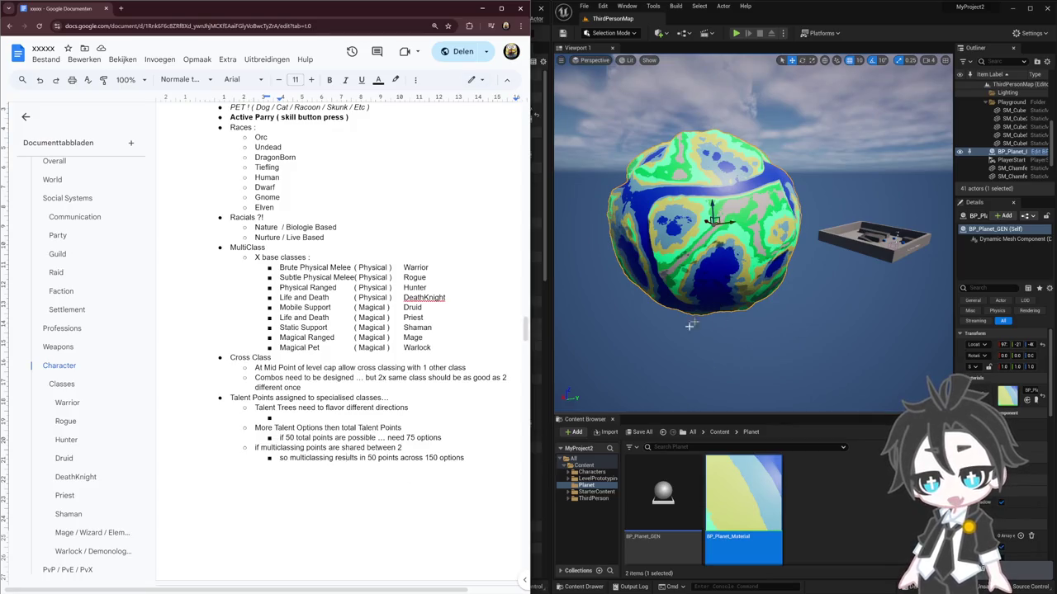
left_click_drag(681, 297, 746, 225)
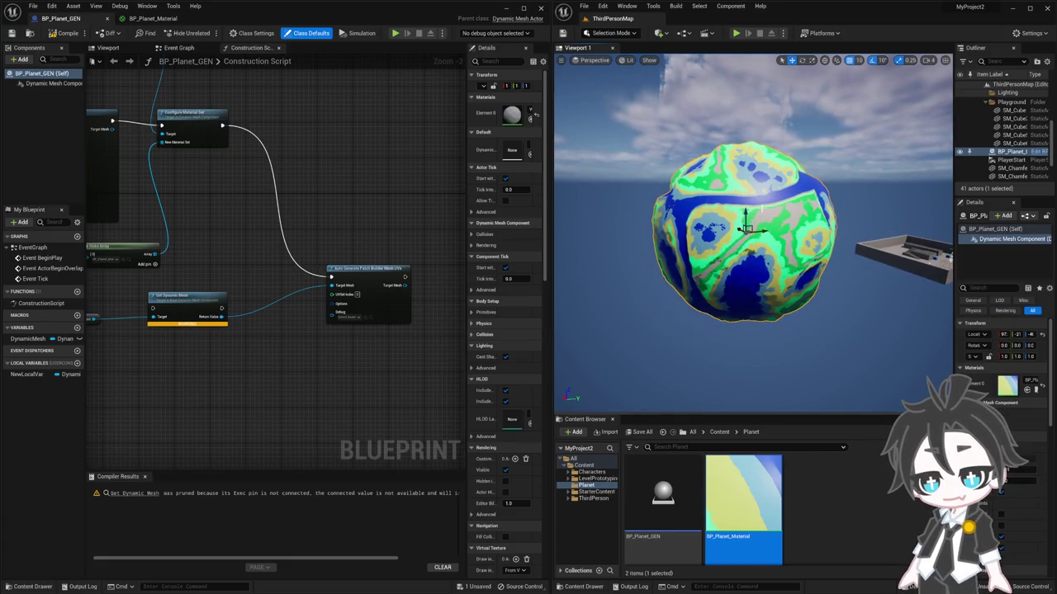
Step: Drag the planet's Dynamic Mesh Component slightly right to regenerate its noise terrain
left_click(746, 228)
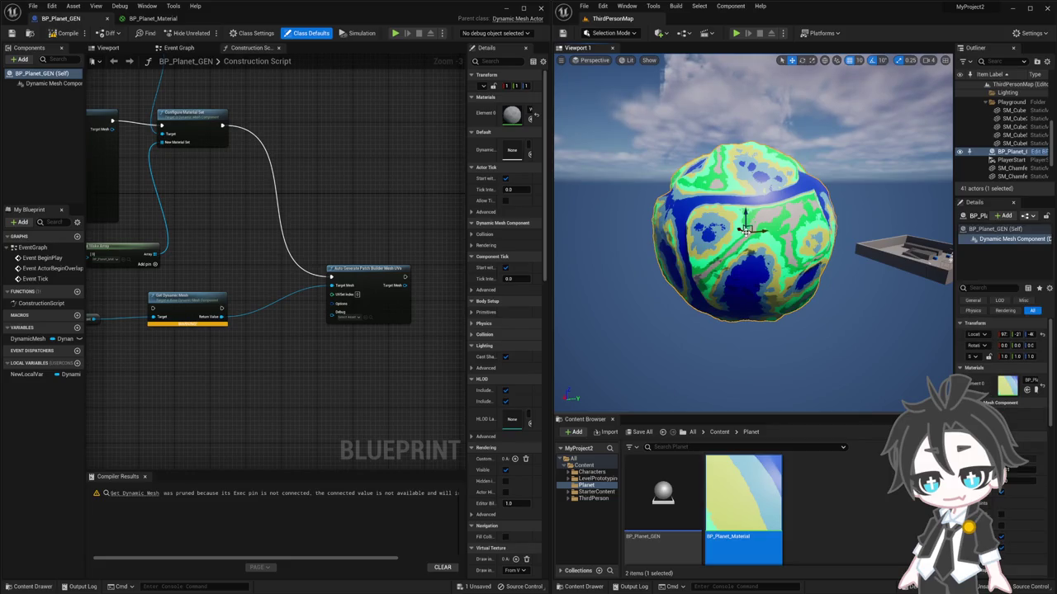
mouse_move(745, 228)
left_mouse_down()
mouse_move(776, 227)
mouse_move(754, 228)
left_mouse_up()
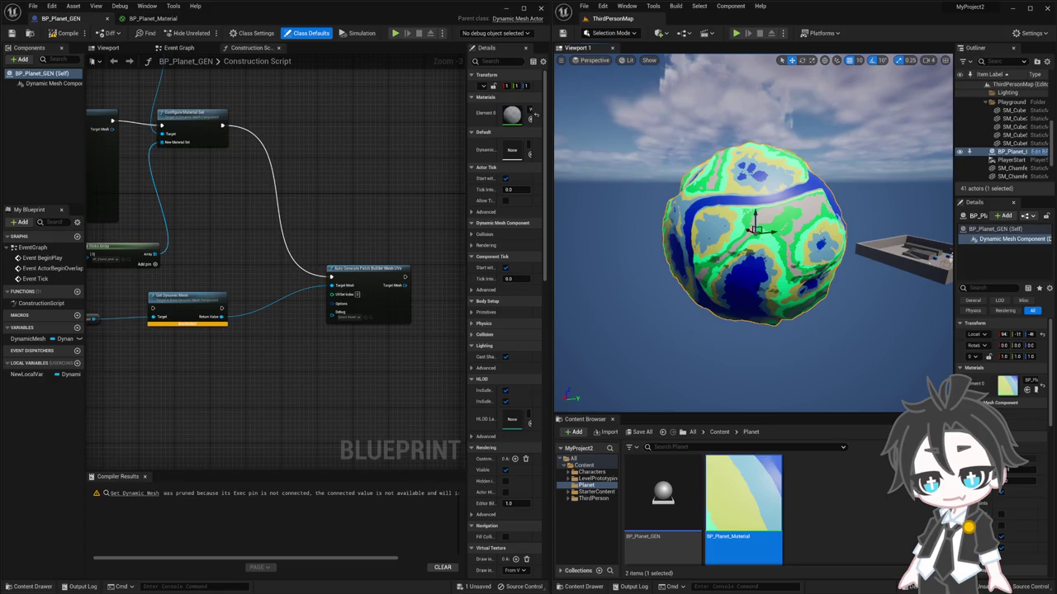
key("alt+Tab")
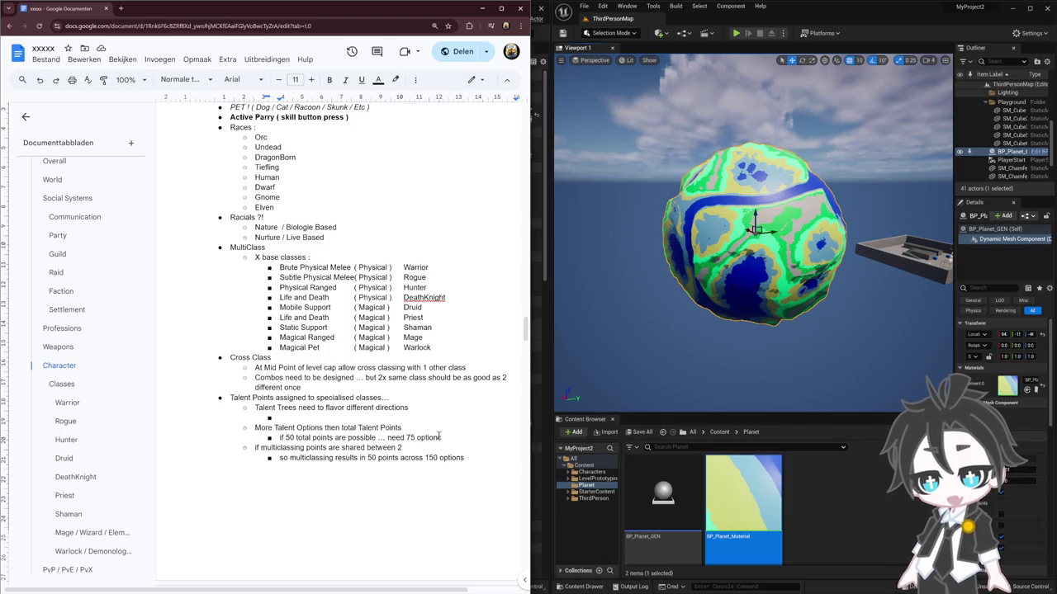
Step: Scroll up past Weapons and Raid to the Overall tab's World section
scroll(380, 390, "up", 3)
scroll(381, 391, "up", 3)
scroll(381, 390, "up", 5)
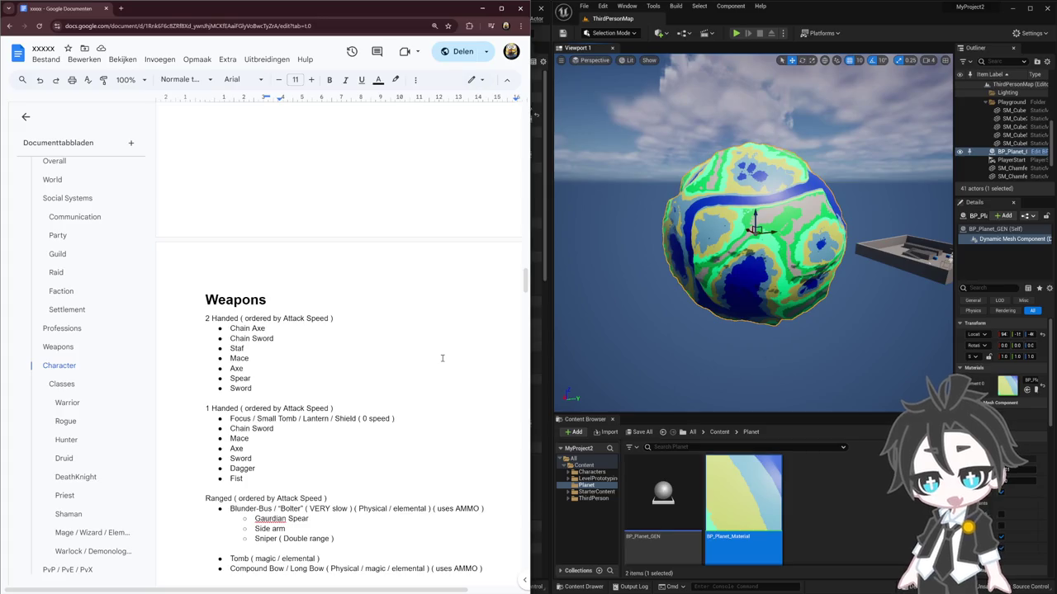
scroll(435, 369, "up", 3)
scroll(435, 370, "up", 5)
scroll(435, 370, "up", 5)
scroll(435, 370, "up", 5)
scroll(435, 370, "up", 5)
scroll(435, 370, "up", 5)
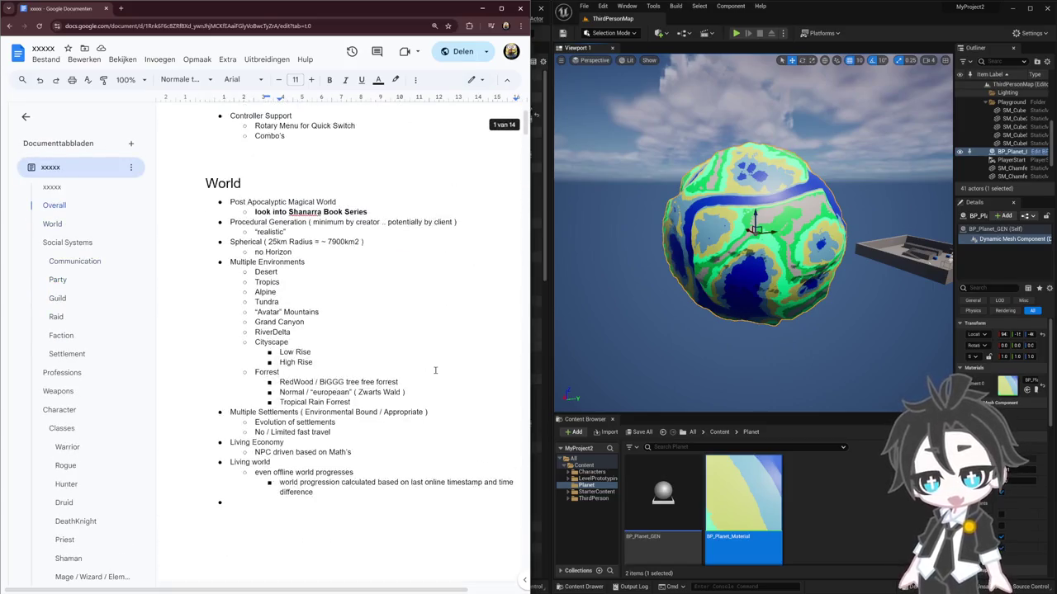
Step: Highlight the World notes on Procedural Generation through no Horizon, Multiple Environments and the 25km radius
scroll(435, 370, "up", 5)
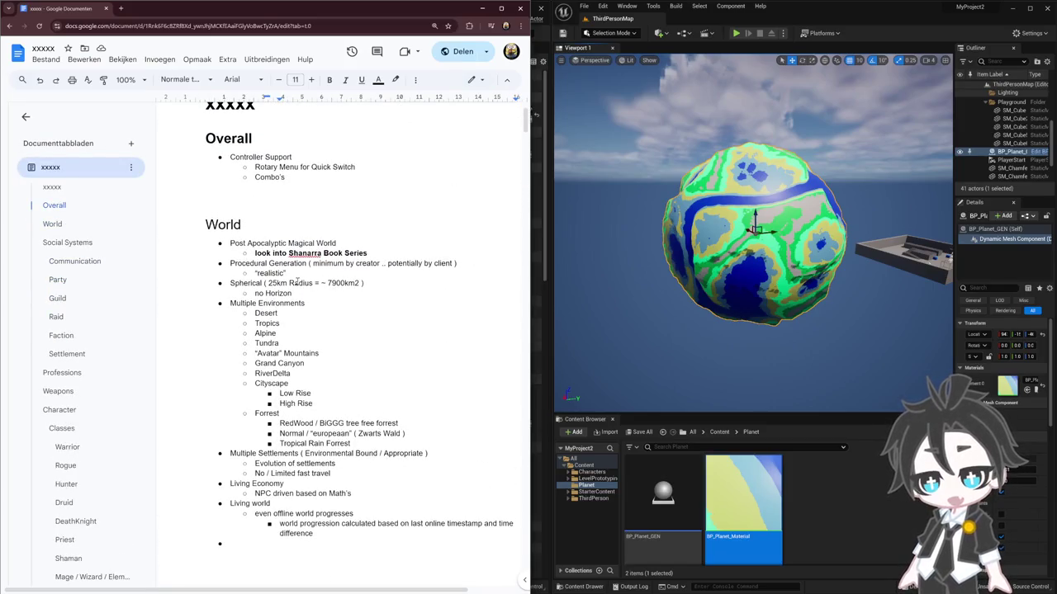
left_click_drag(321, 295, 219, 266)
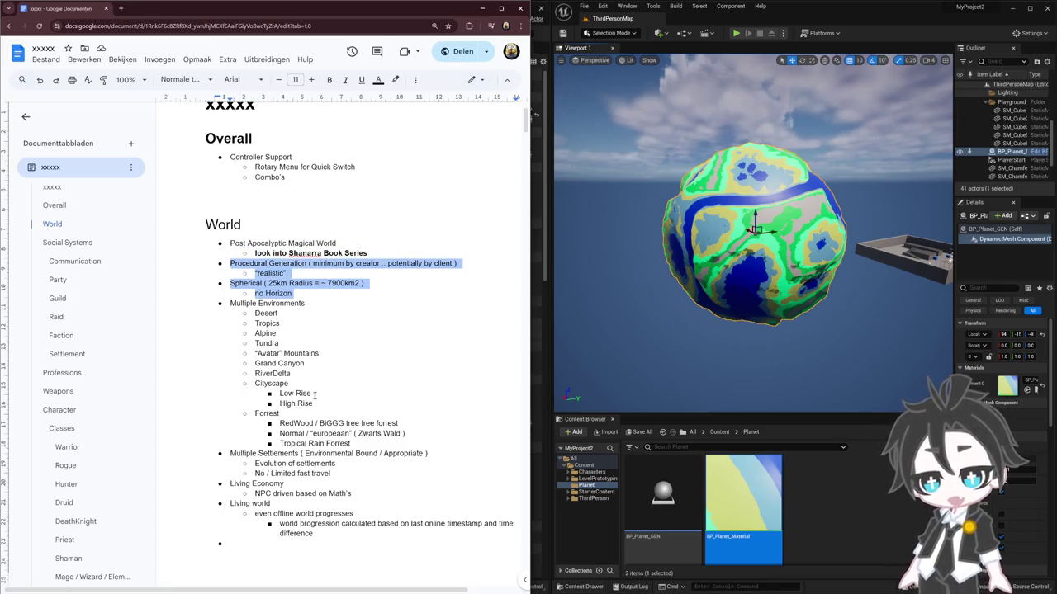
mouse_move(372, 444)
left_mouse_down()
mouse_move(214, 316)
mouse_move(214, 304)
left_mouse_up()
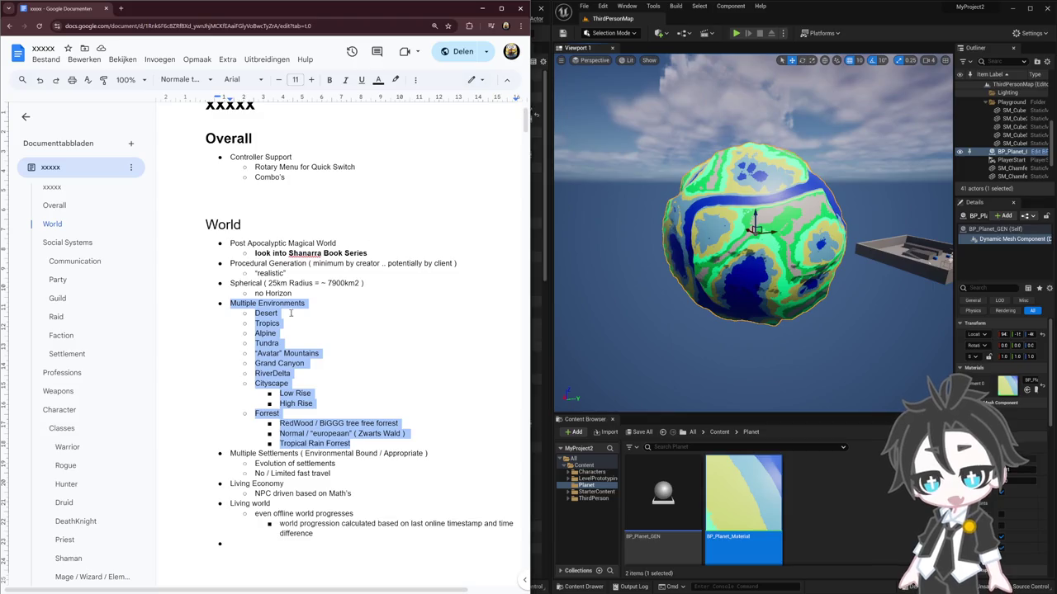
left_click_drag(269, 283, 289, 283)
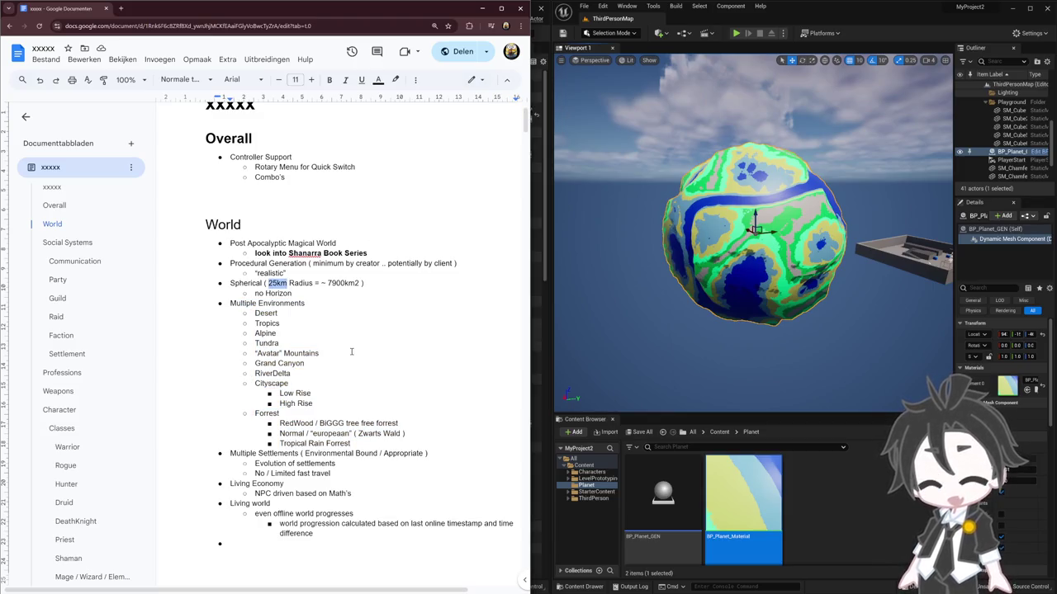
left_click_drag(312, 297, 222, 264)
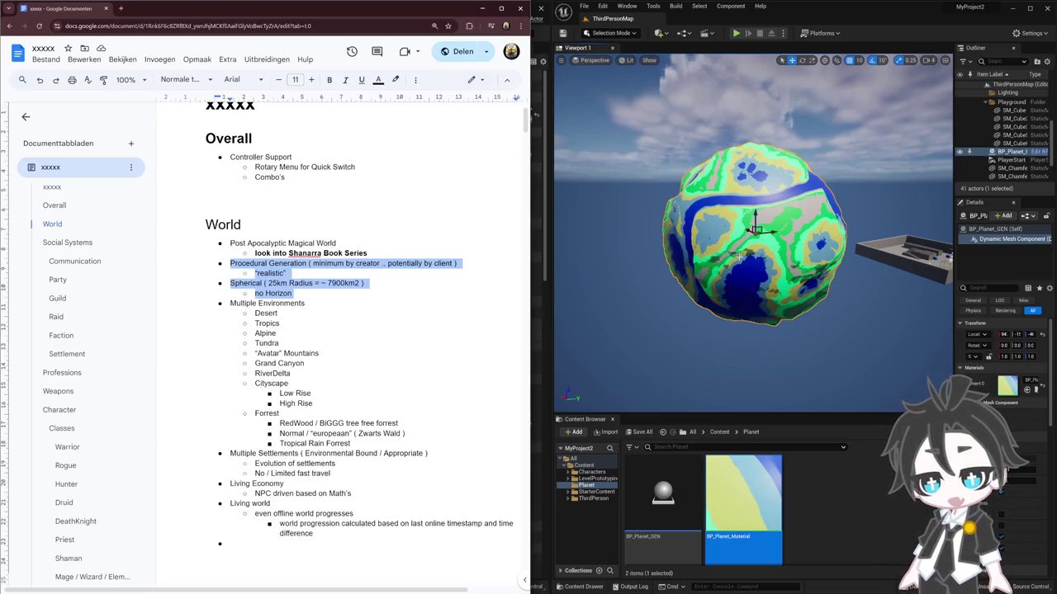
Step: Select the Professions heading, its early examples and the lists from Gathering downward
scroll(397, 397, "down", 5)
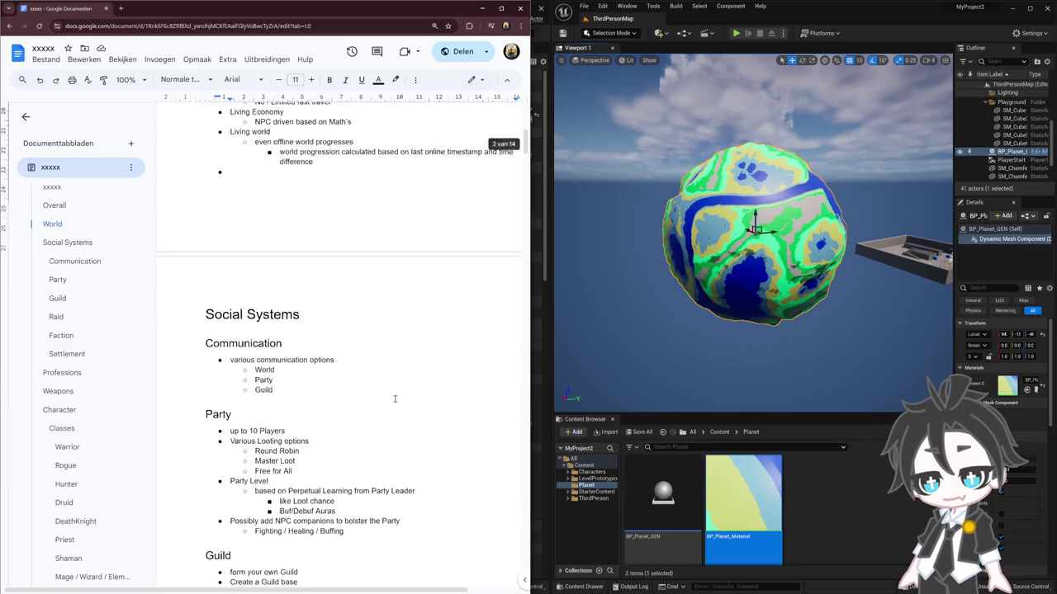
scroll(401, 392, "down", 5)
scroll(377, 384, "down", 5)
scroll(385, 384, "down", 5)
scroll(396, 378, "up", 5)
scroll(406, 370, "up", 5)
scroll(406, 370, "up", 5)
scroll(406, 373, "up", 5)
scroll(406, 373, "down", 3)
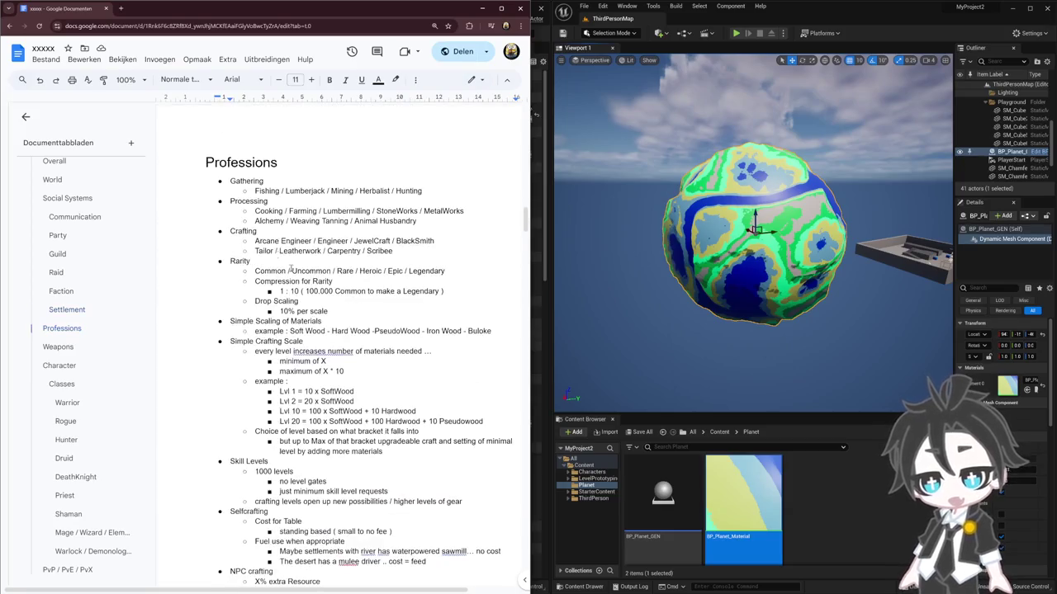
left_click_drag(375, 396, 201, 159)
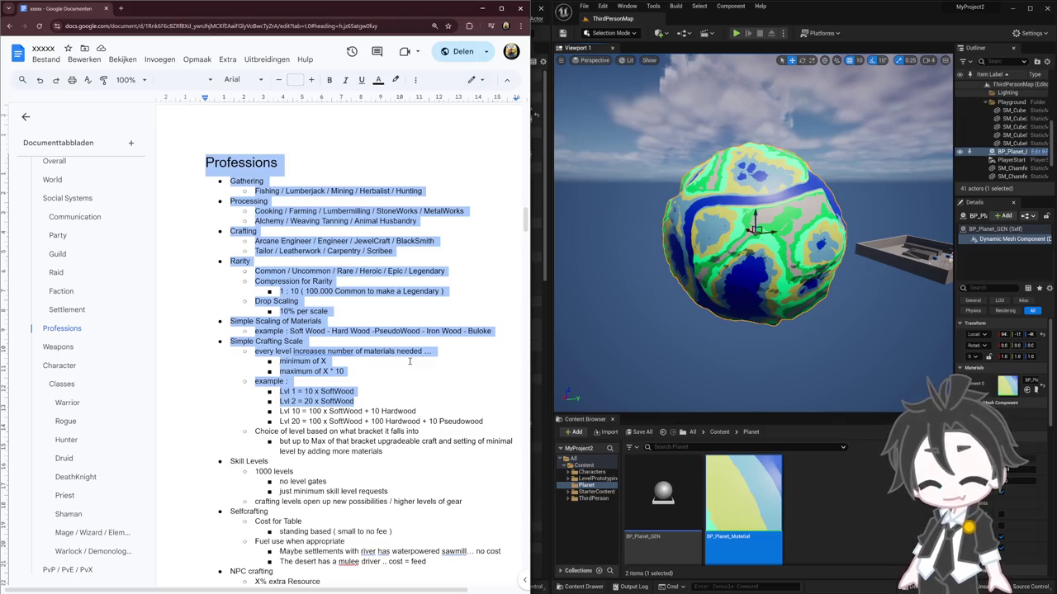
left_click_drag(421, 431, 230, 181)
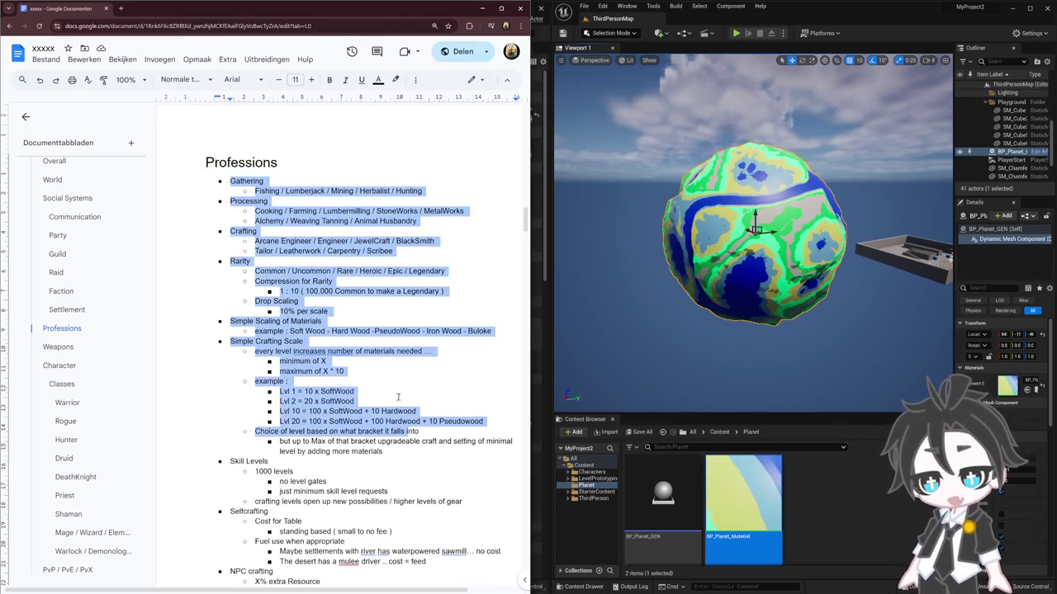
Step: Scroll to the page-6 Weapons section and select its 2 Handed and 1 Handed lists down to Wand
scroll(399, 397, "up", 6)
scroll(401, 388, "up", 2)
scroll(401, 384, "up", 6)
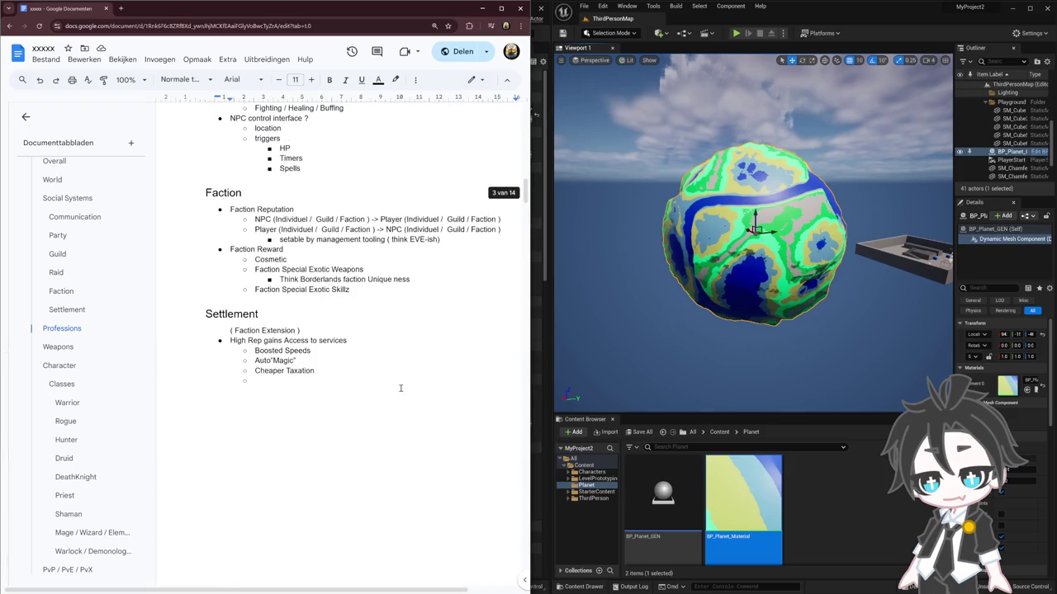
scroll(406, 412, "down", 8)
scroll(405, 413, "down", 6)
scroll(405, 410, "down", 5)
scroll(405, 407, "down", 1)
scroll(402, 450, "down", 7)
scroll(391, 415, "down", 12)
scroll(391, 415, "down", 3)
left_click_drag(428, 476, 206, 175)
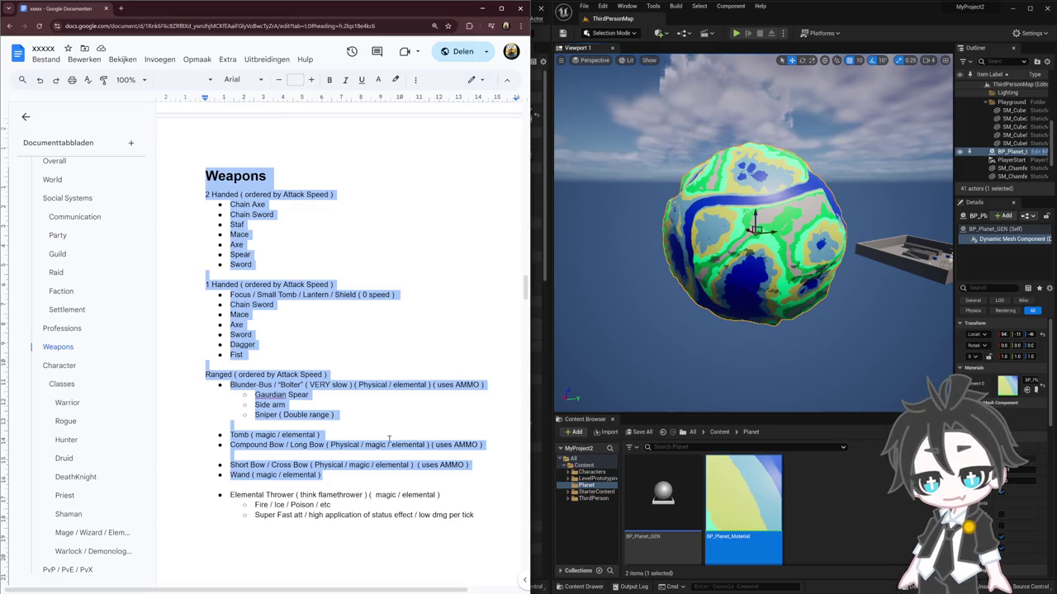
scroll(389, 439, "down", 1)
scroll(389, 440, "down", 1)
scroll(384, 421, "up", 3)
scroll(377, 396, "up", 5)
scroll(378, 396, "up", 4)
scroll(376, 397, "down", 2)
scroll(375, 396, "down", 2)
scroll(430, 380, "down", 3)
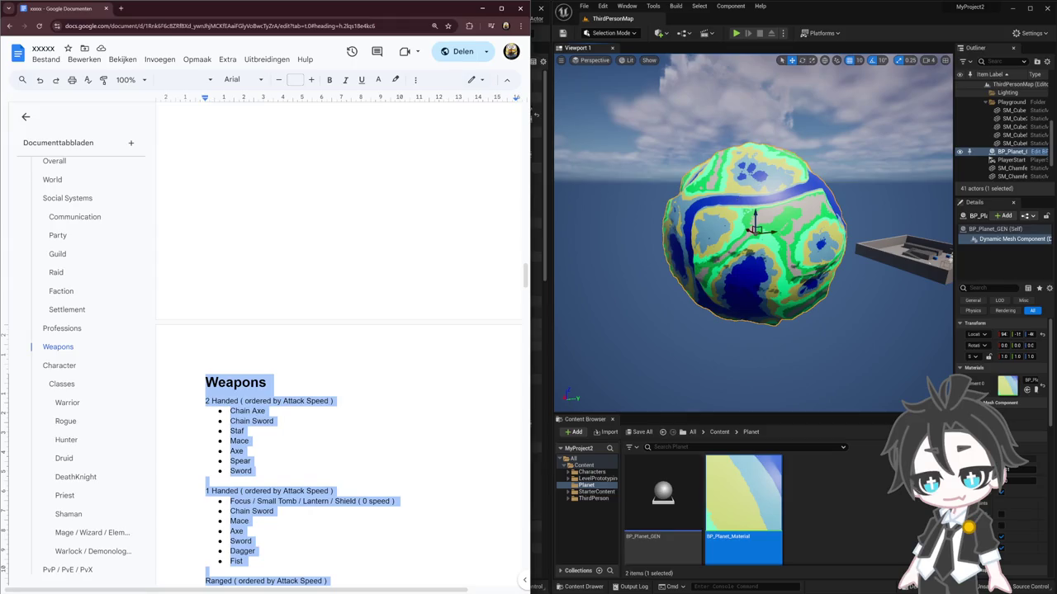
key("alt+Tab")
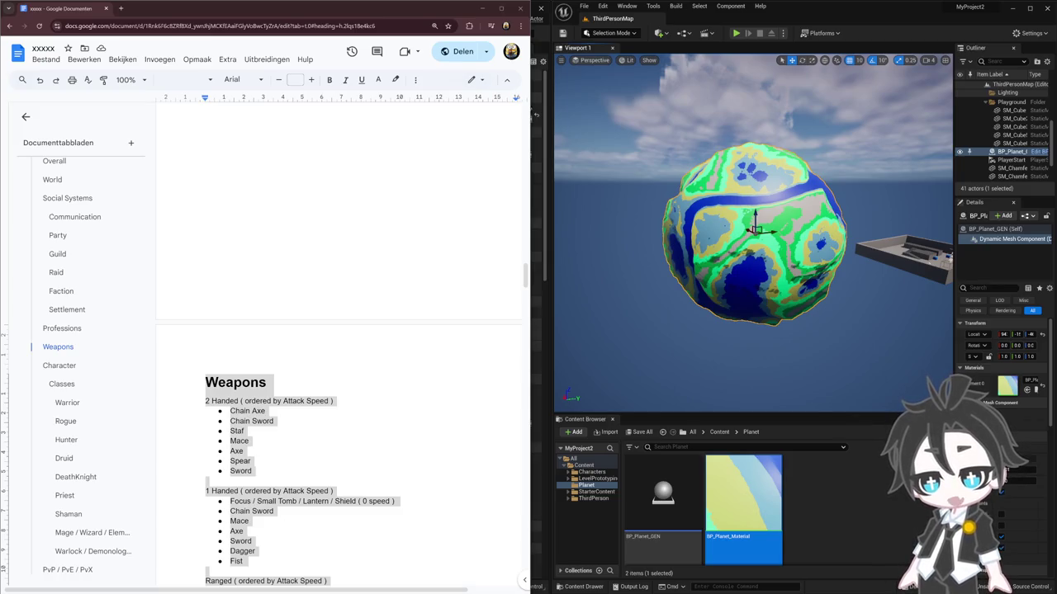
double_click(669, 487)
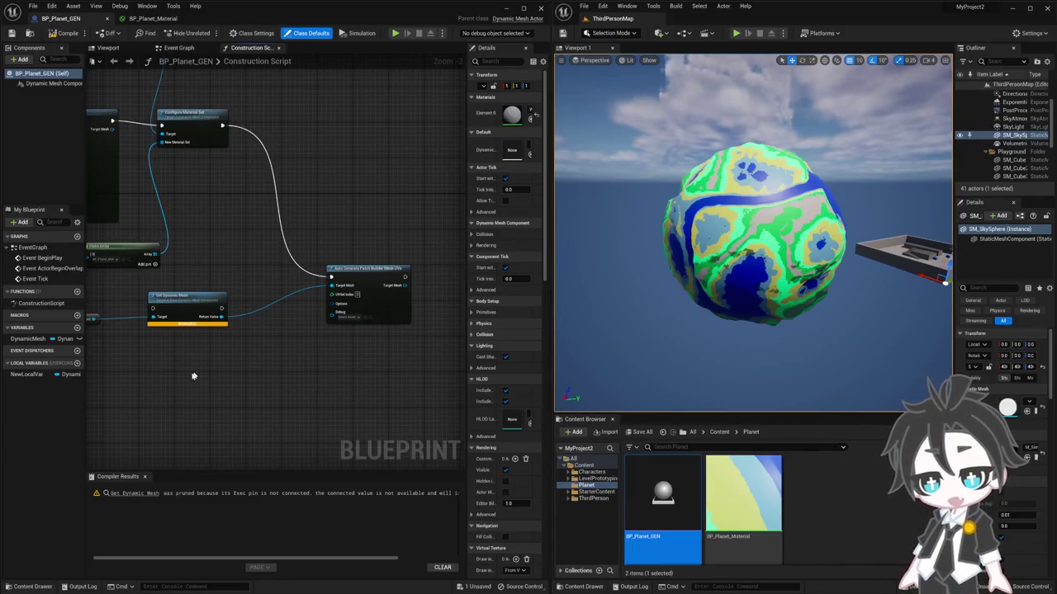
Step: Bring the Append Sphere Box node into view and switch the level viewport to Wireframe
left_click_drag(194, 374, 253, 270)
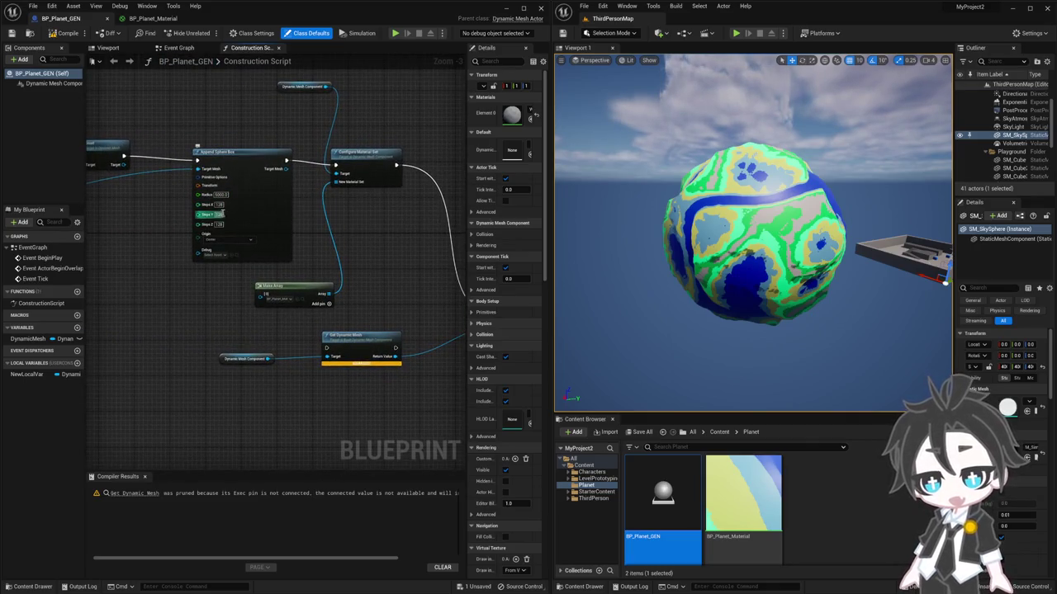
left_click(594, 316)
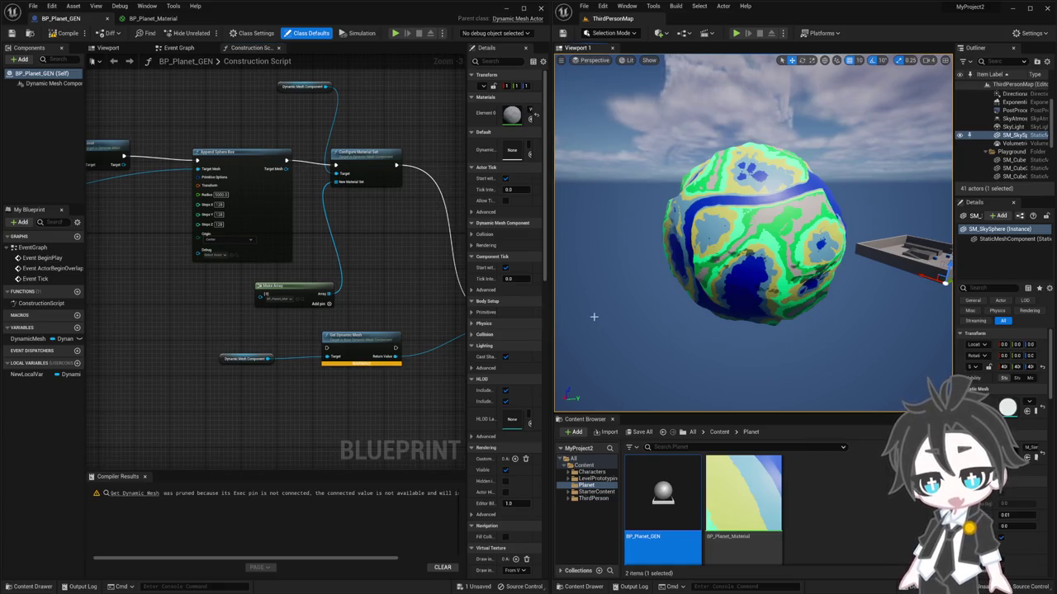
key("alt+2")
Step: Zoom in close on the planet's dense generated wireframe mesh
scroll(731, 246, "up", 1)
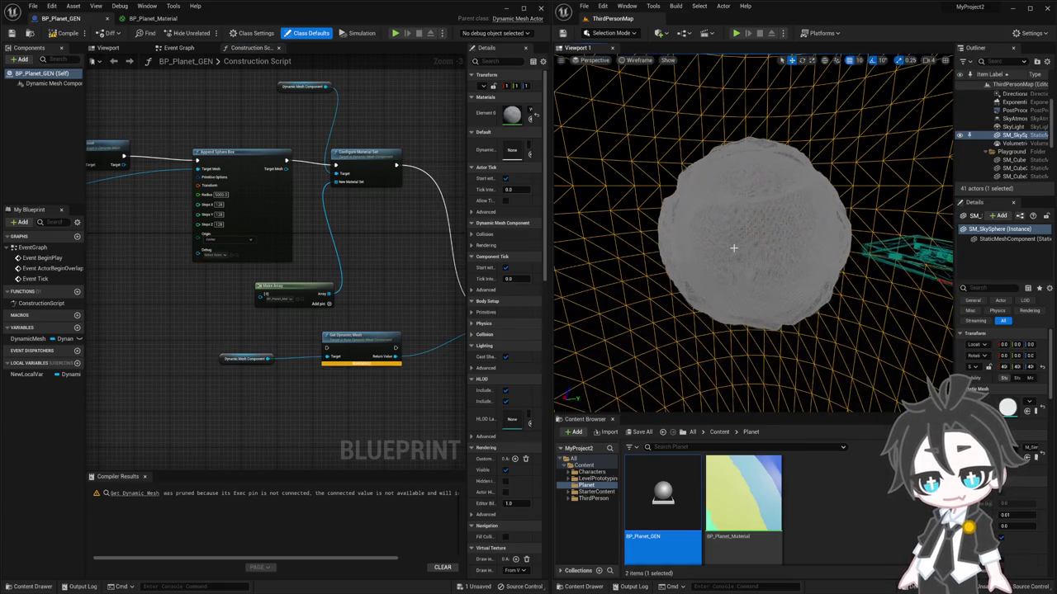
scroll(732, 246, "up", 2)
scroll(732, 246, "up", 2)
scroll(734, 247, "up", 3)
scroll(734, 247, "up", 2)
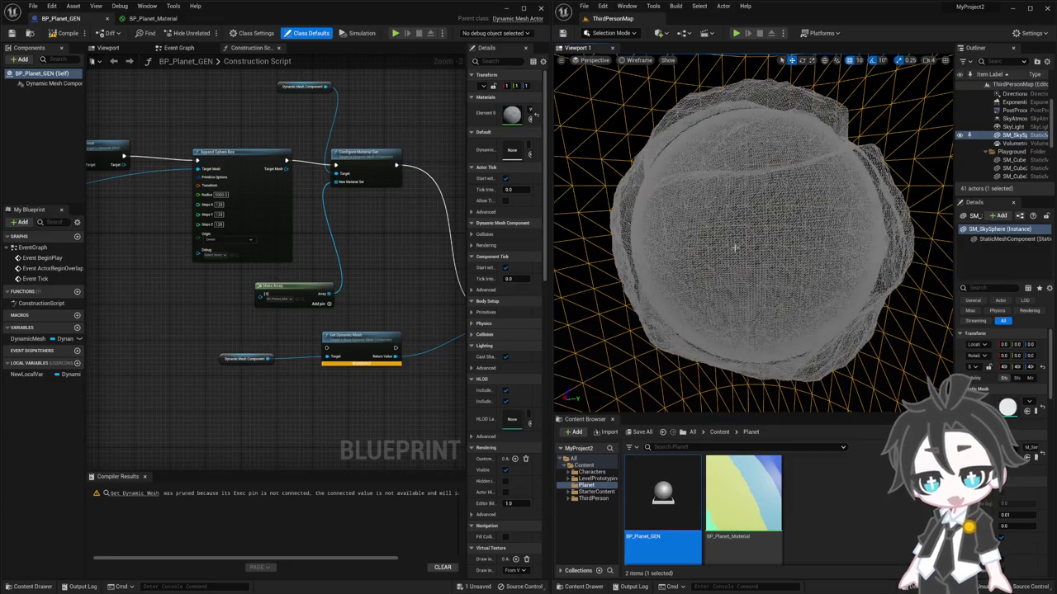
scroll(733, 248, "up", 3)
scroll(735, 252, "up", 2)
scroll(735, 261, "up", 2)
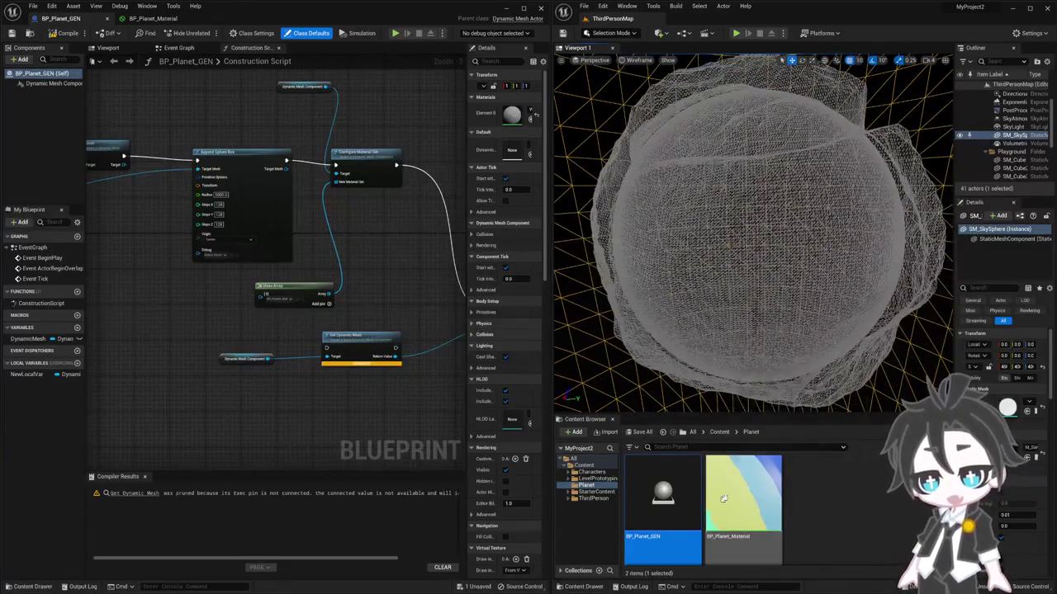
left_click(733, 483)
Step: In BP_Planet_Material, disconnect the Multiply result from the material output node
double_click(733, 483)
scroll(377, 236, "down", 1)
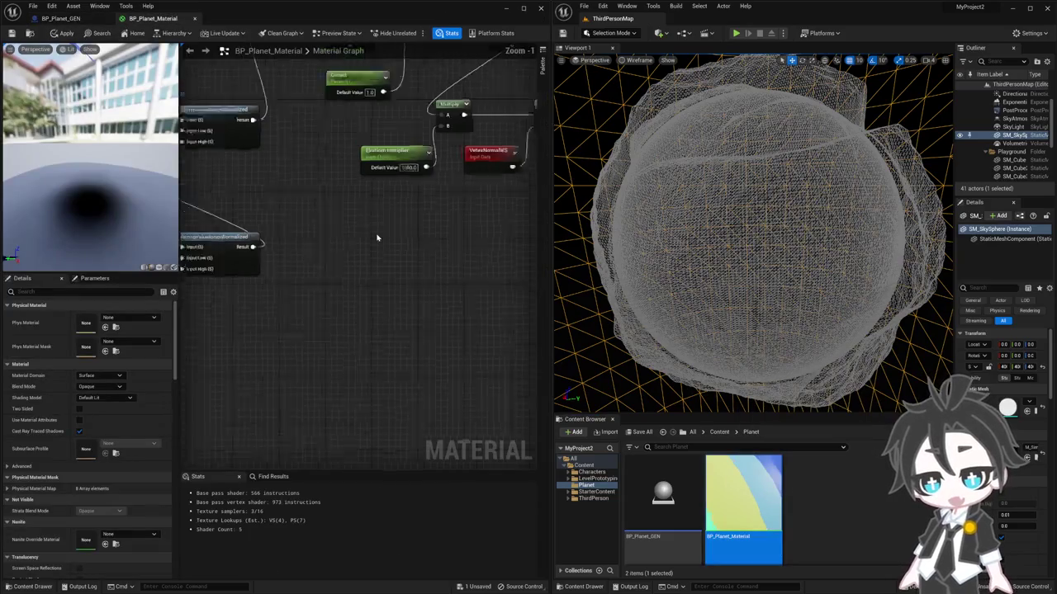
scroll(383, 243, "down", 4)
scroll(481, 179, "up", 3)
scroll(486, 214, "up", 2)
key("Home")
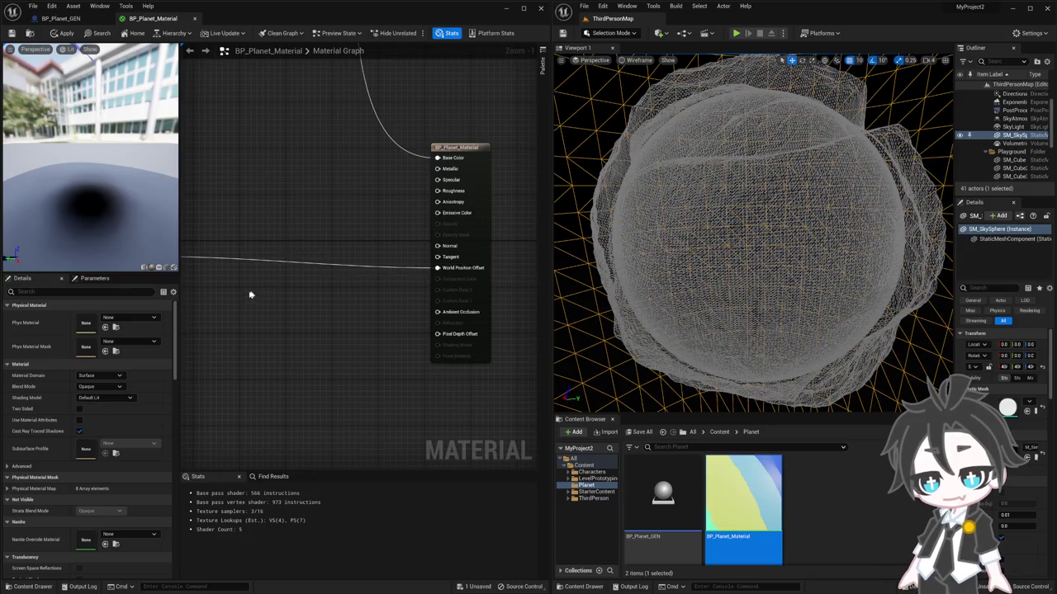
left_click_drag(256, 292, 347, 306)
left_click(389, 272, "alt")
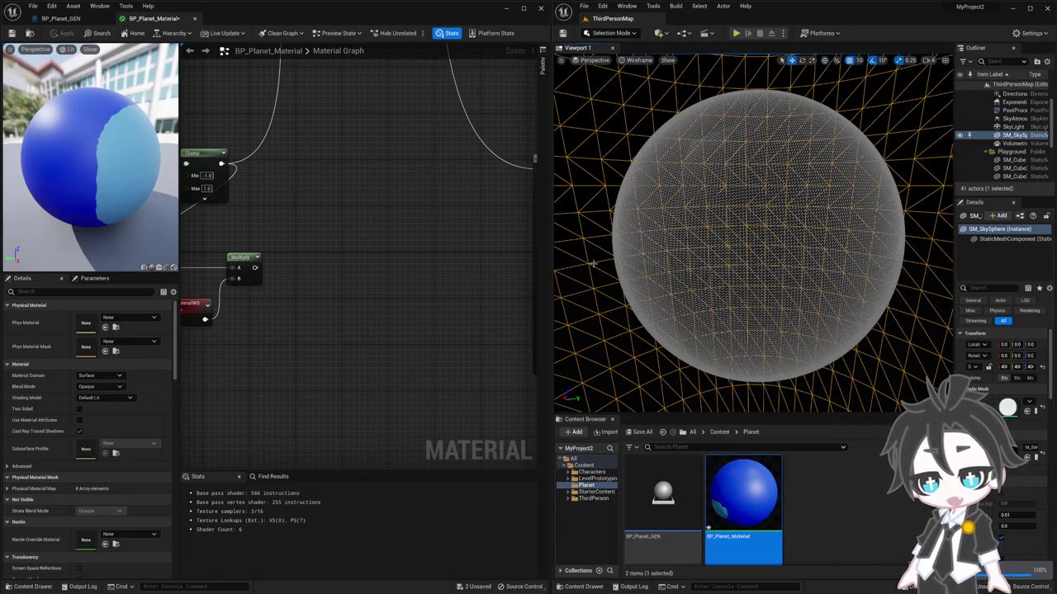
Step: Return the viewport to Lit shading and orbit around the smooth textured planet
key("alt+4")
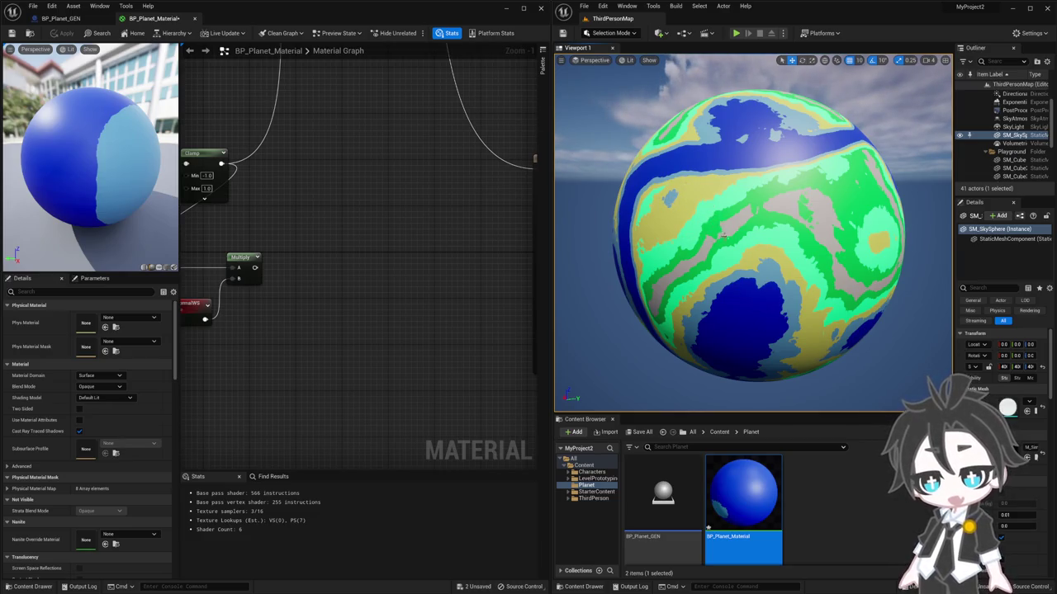
left_click_drag(823, 241, 877, 219)
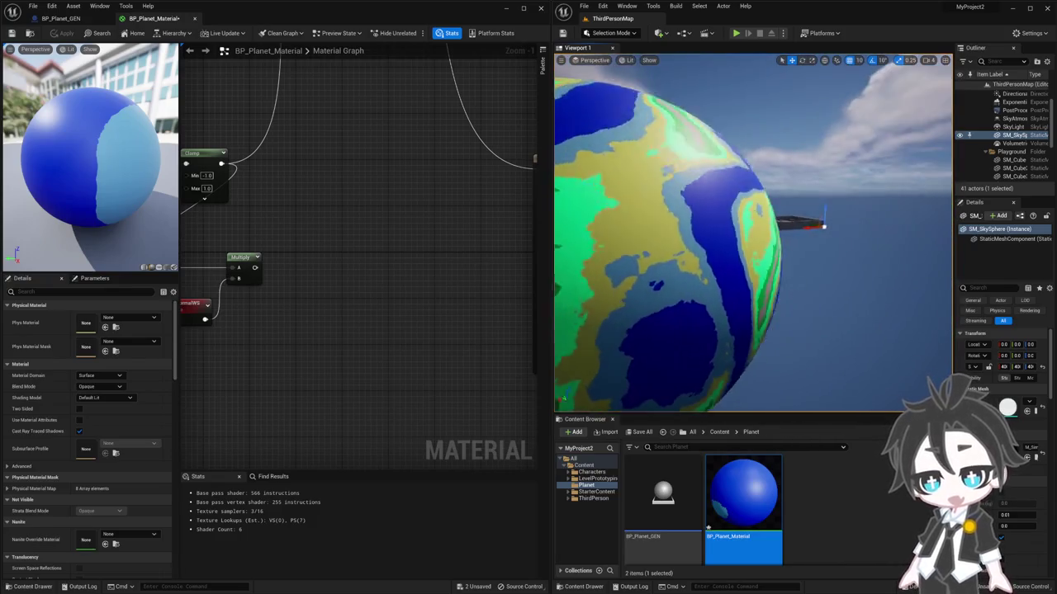
left_click_drag(878, 218, 878, 227)
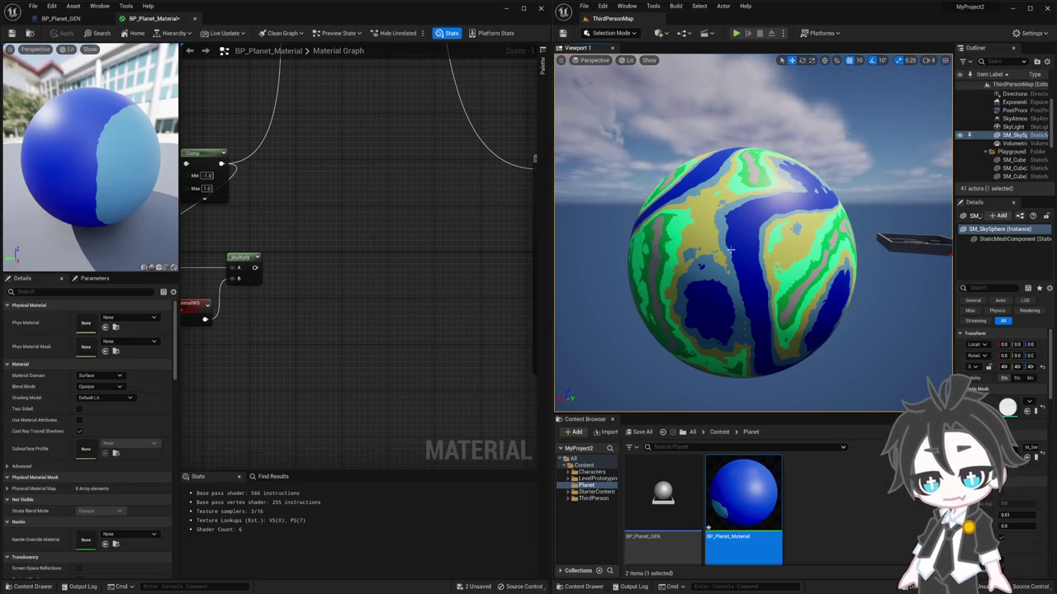
left_click_drag(738, 249, 738, 249)
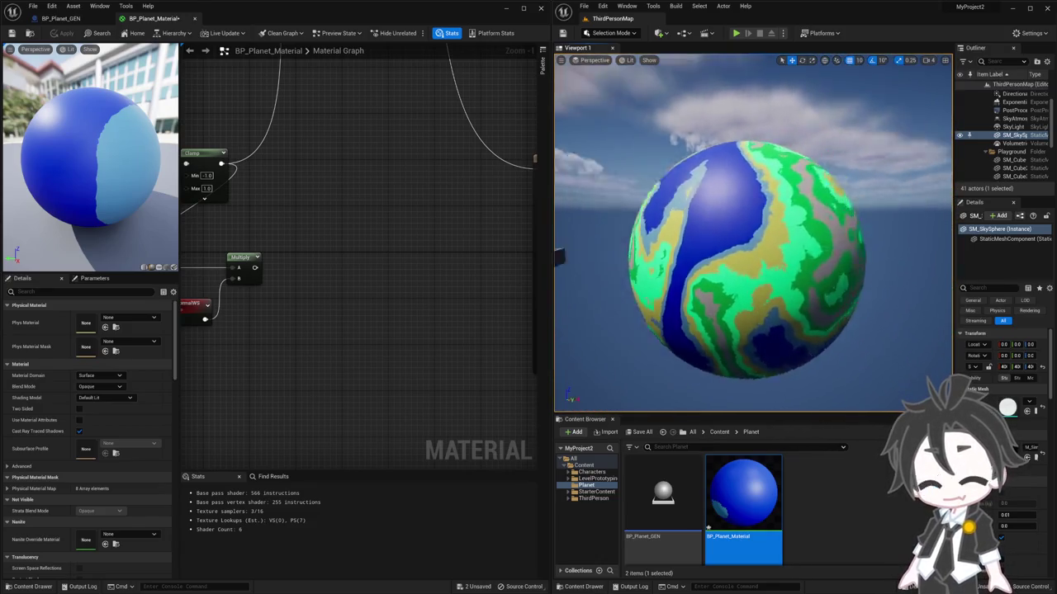
left_click_drag(737, 250, 738, 249)
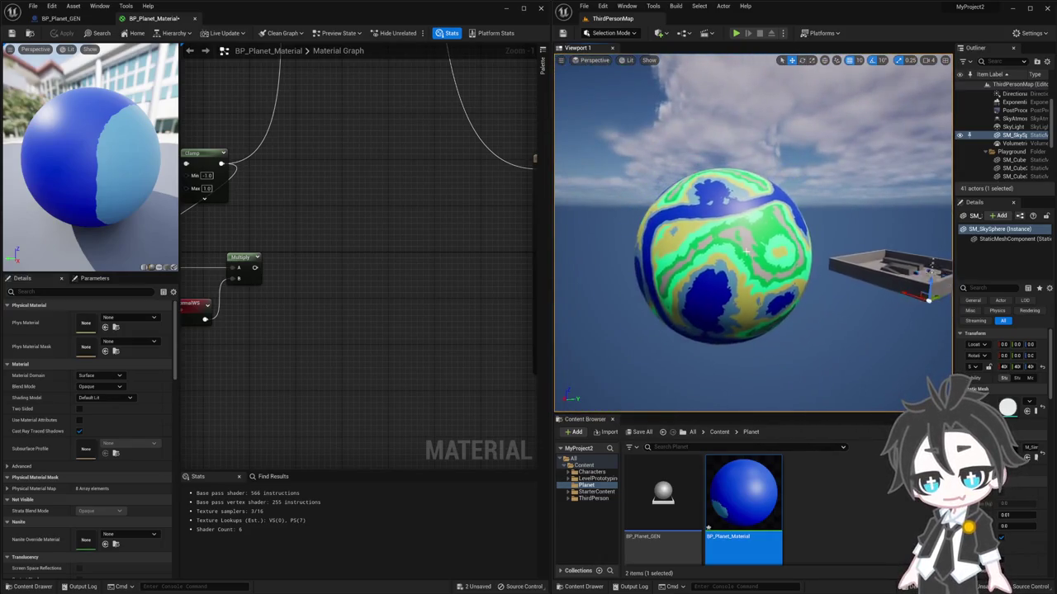
left_click_drag(738, 249, 738, 250)
left_click(656, 477)
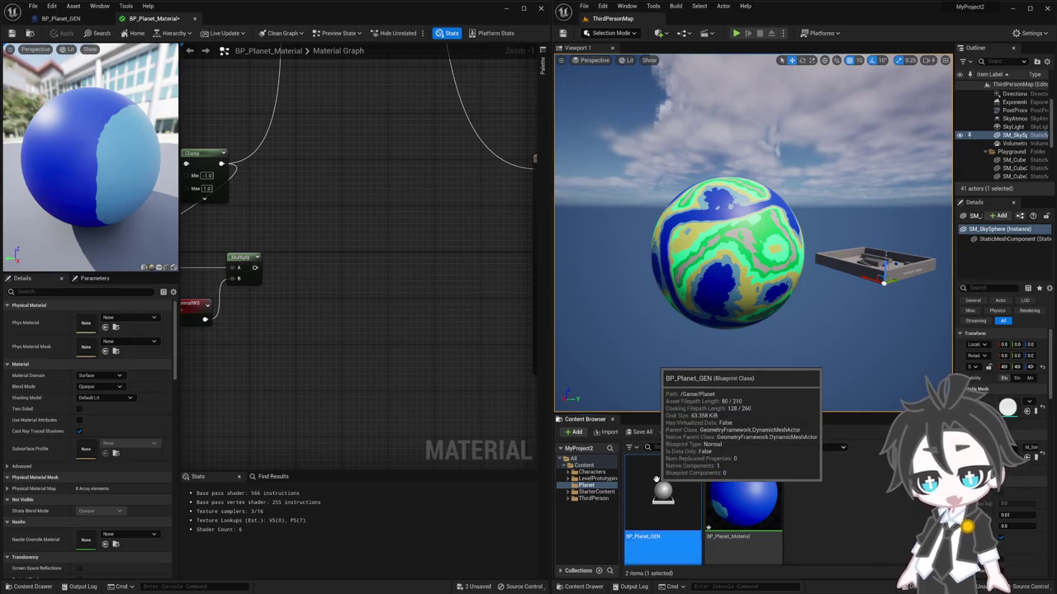
double_click(656, 477)
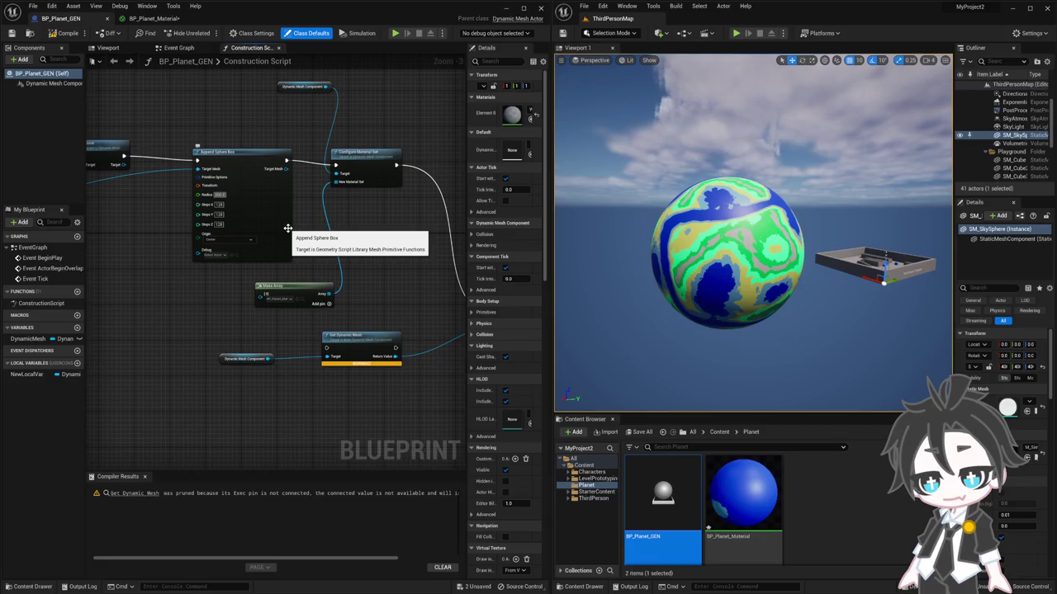
Step: Compile BP_Planet_GEN to regenerate the larger planet, orbit it, and reopen BP_Planet_Material
left_click_drag(743, 248, 726, 282)
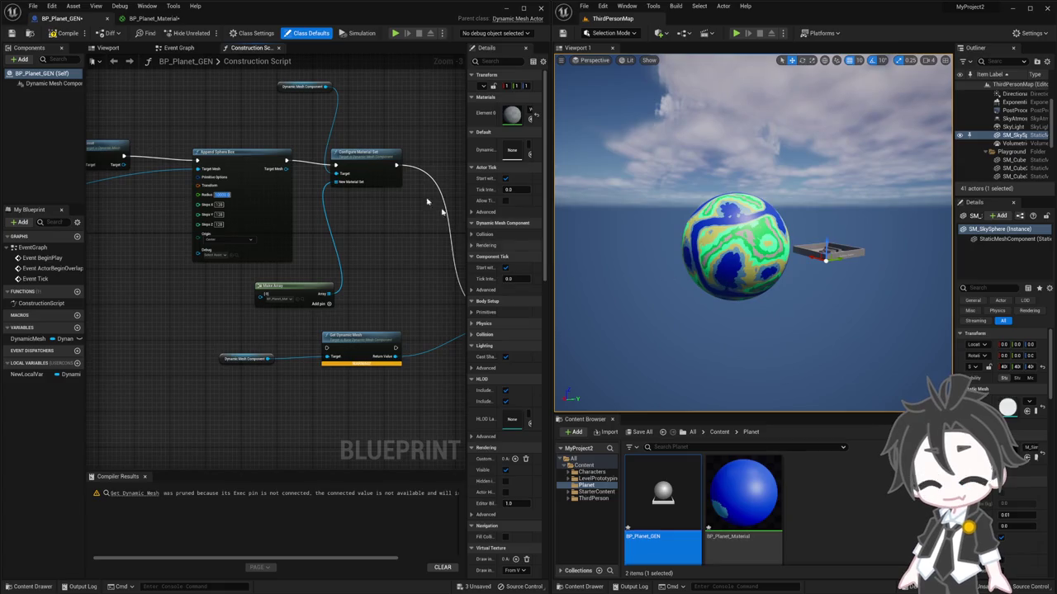
left_click(62, 33)
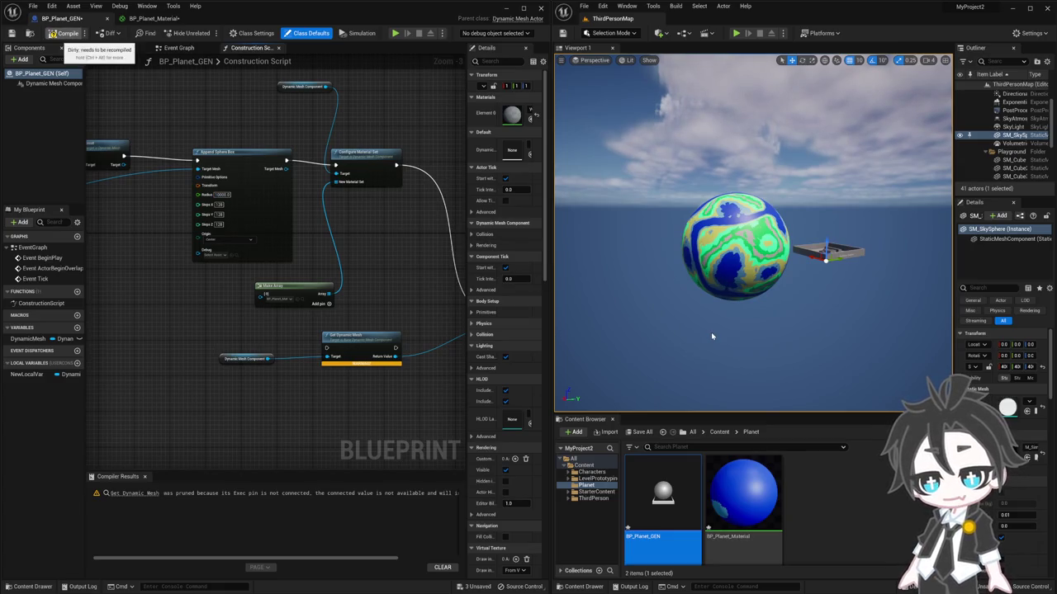
mouse_move(726, 319)
left_mouse_down()
mouse_move(710, 313)
mouse_move(859, 314)
mouse_move(842, 313)
left_mouse_up()
double_click(743, 495)
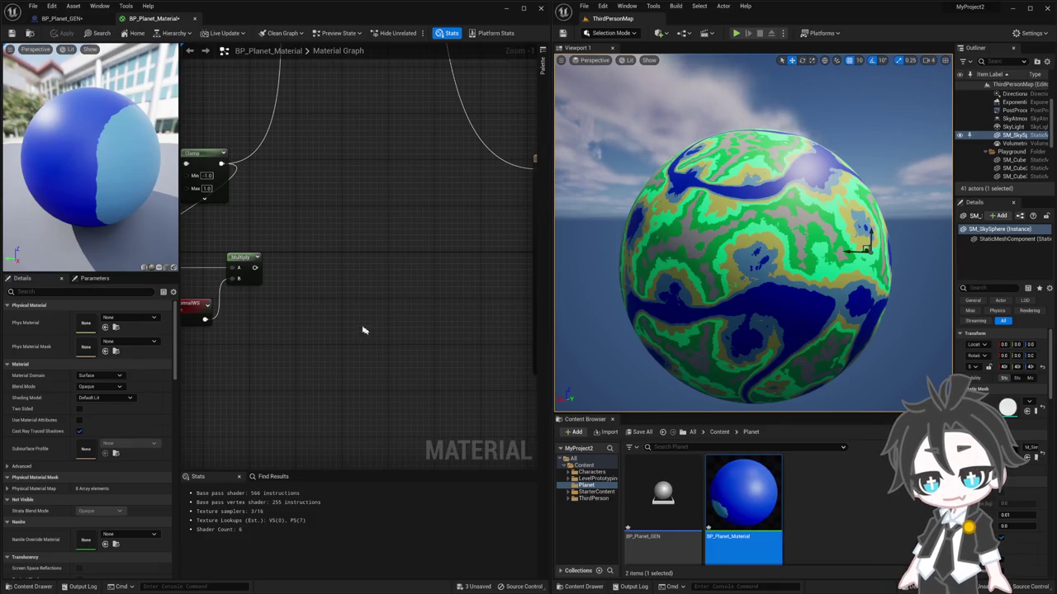
Step: Show the material's global parameters and set Noise Large to 0.00001
left_click_drag(290, 318, 531, 314)
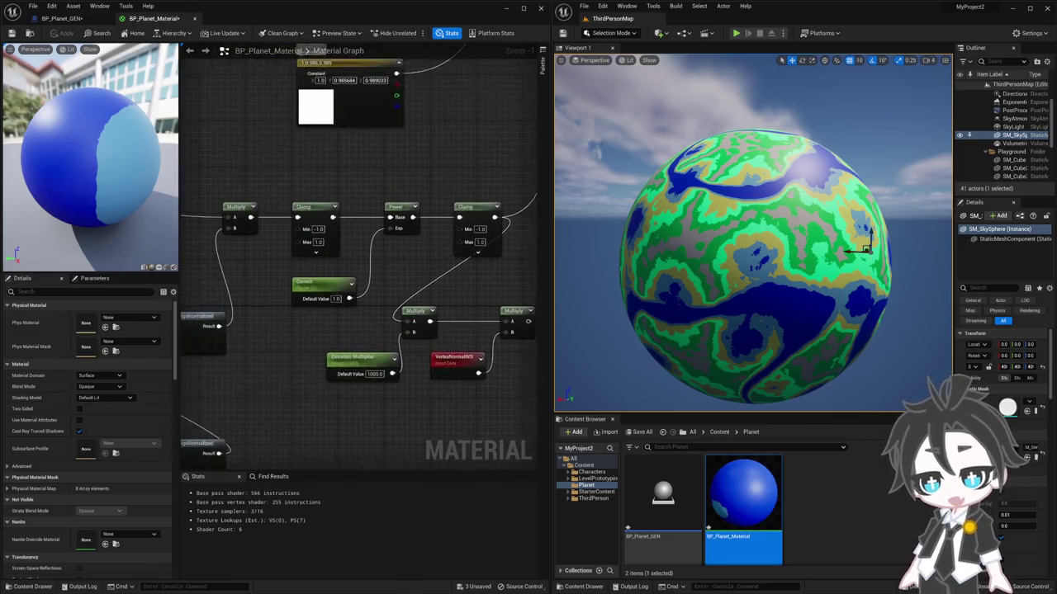
scroll(496, 223, "down", 1)
left_click(94, 279)
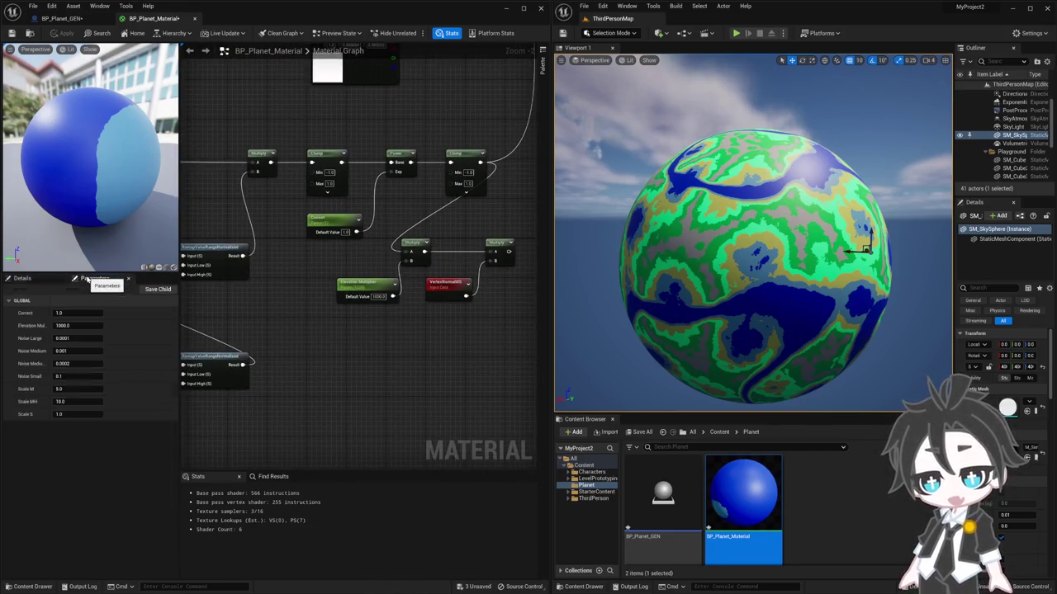
left_click(78, 338)
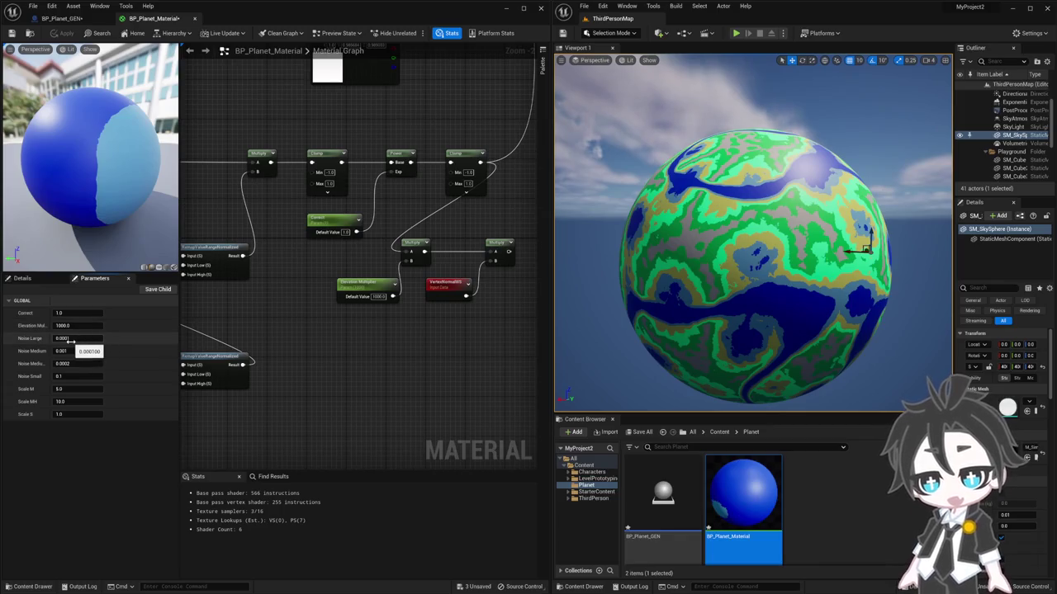
left_click(78, 338)
type("0.00001")
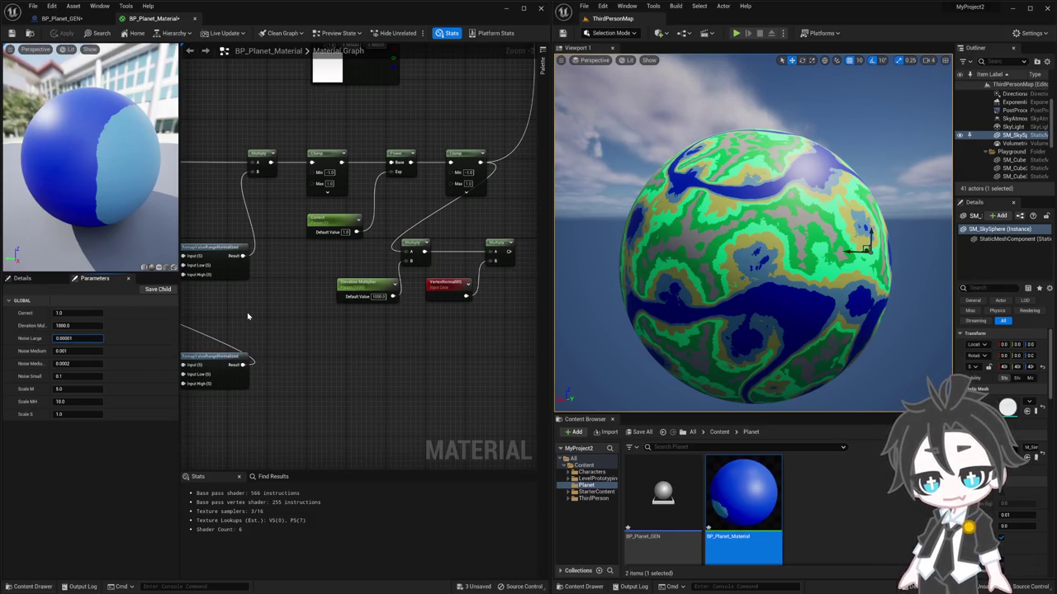
left_click(247, 316)
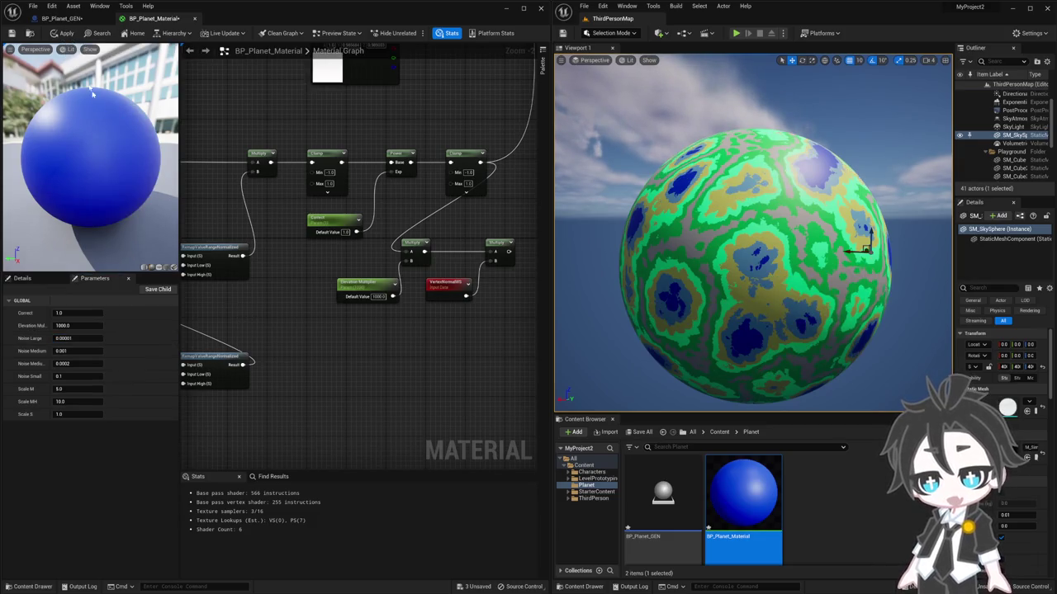
left_click_drag(751, 231, 702, 235)
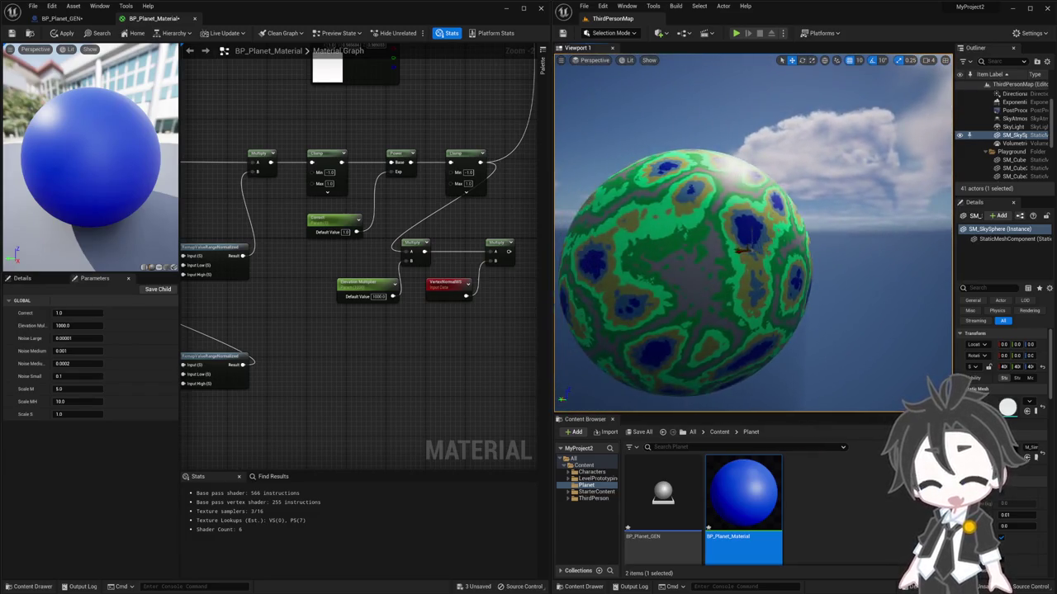
Step: Change Noise Large to 0.00002, apply it to the material, then set it to 0.00005
left_click(84, 338)
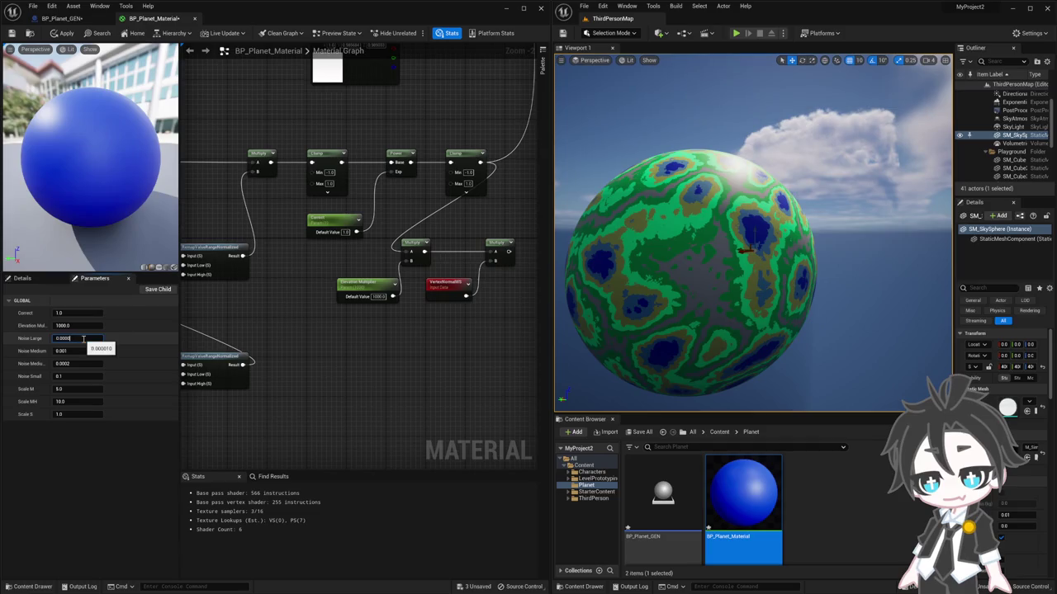
type("2")
key("Return")
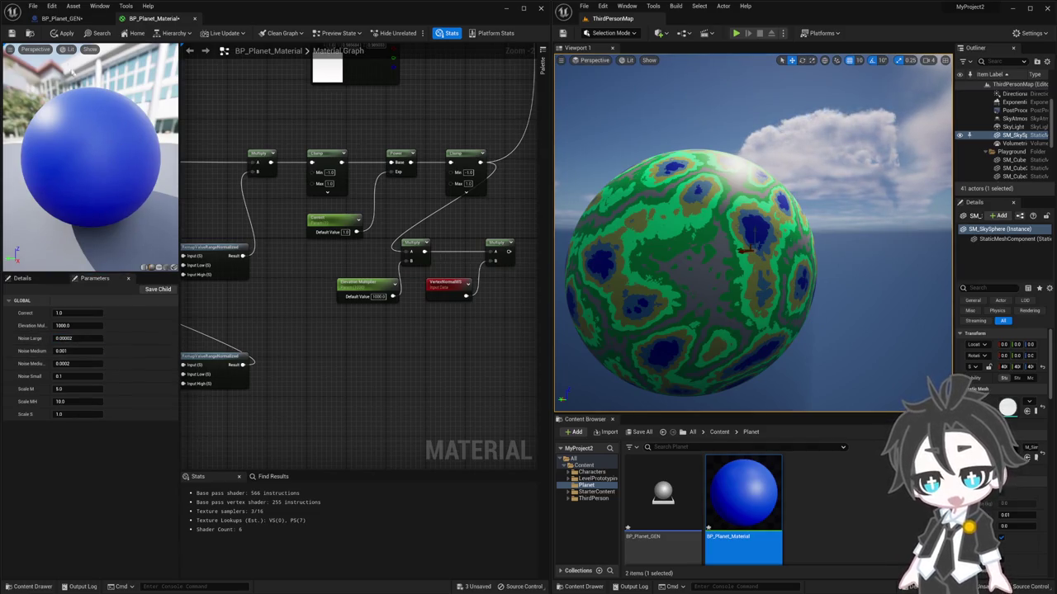
left_click(68, 33)
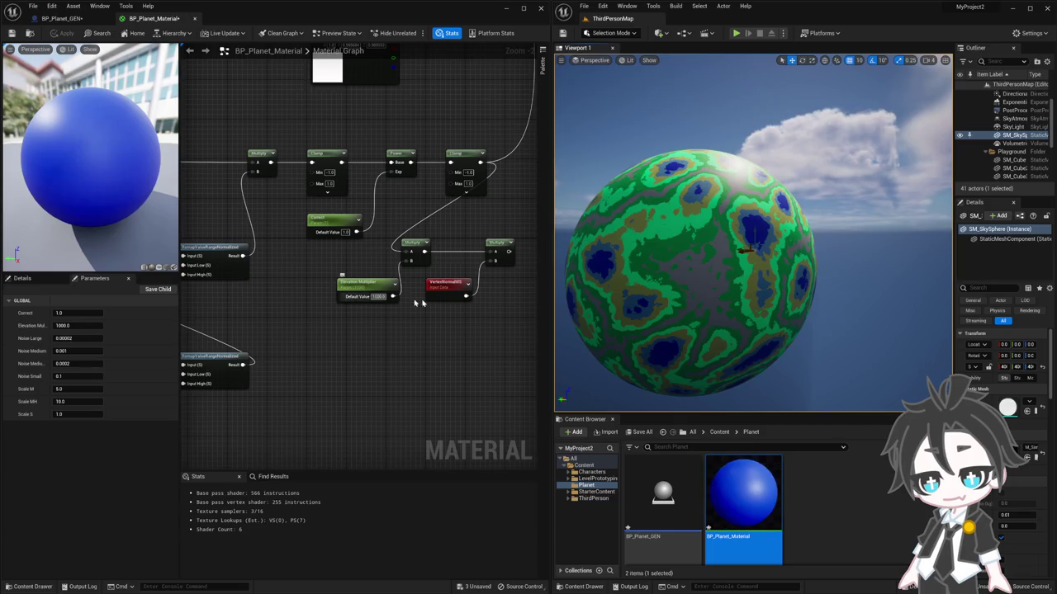
left_click(91, 339)
type("5")
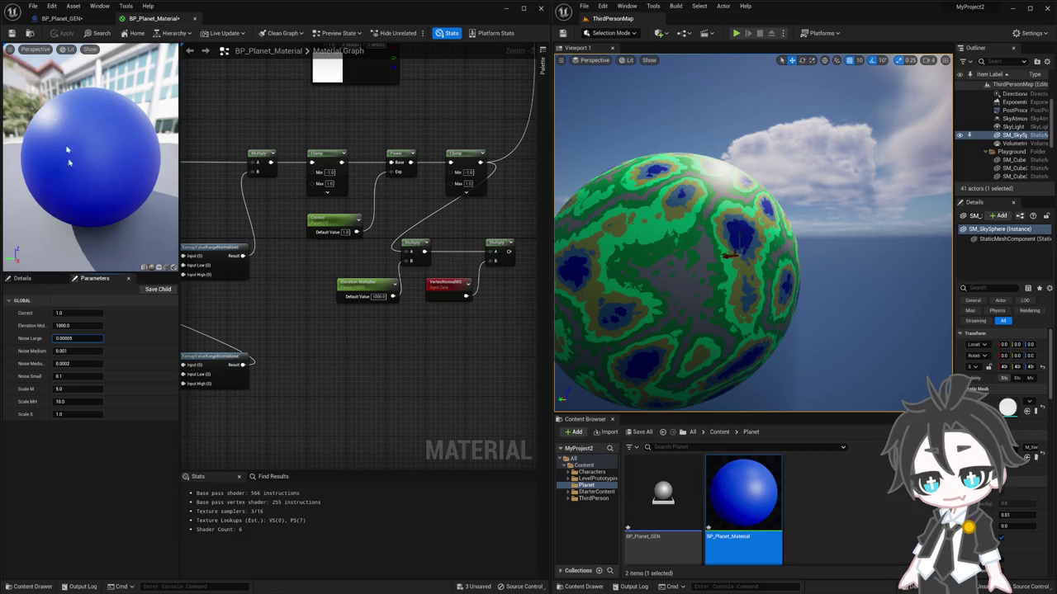
left_click(51, 35)
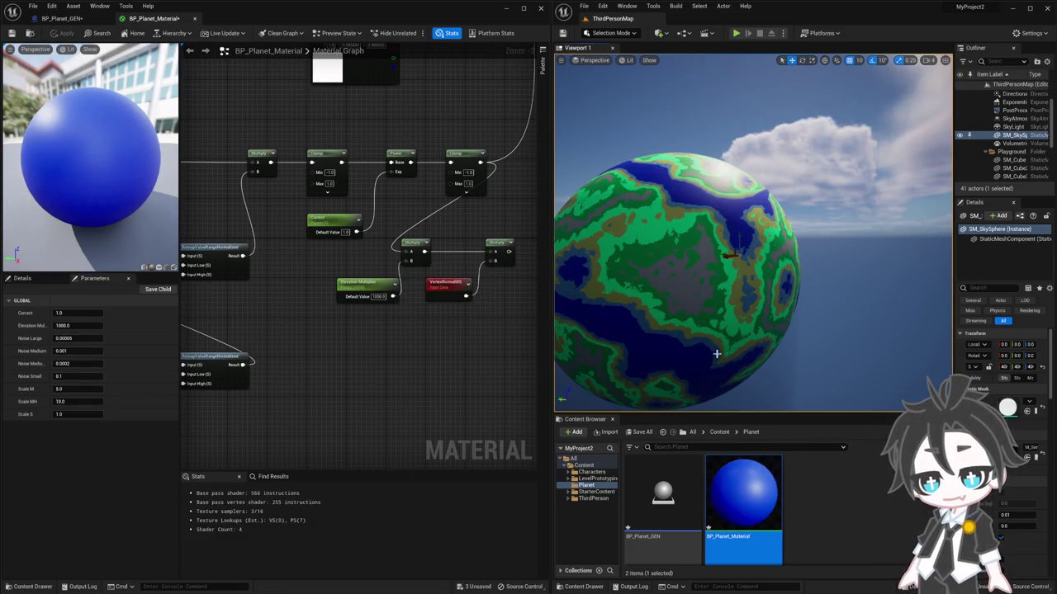
mouse_move(718, 353)
left_mouse_down()
mouse_move(701, 330)
mouse_move(631, 404)
left_mouse_up()
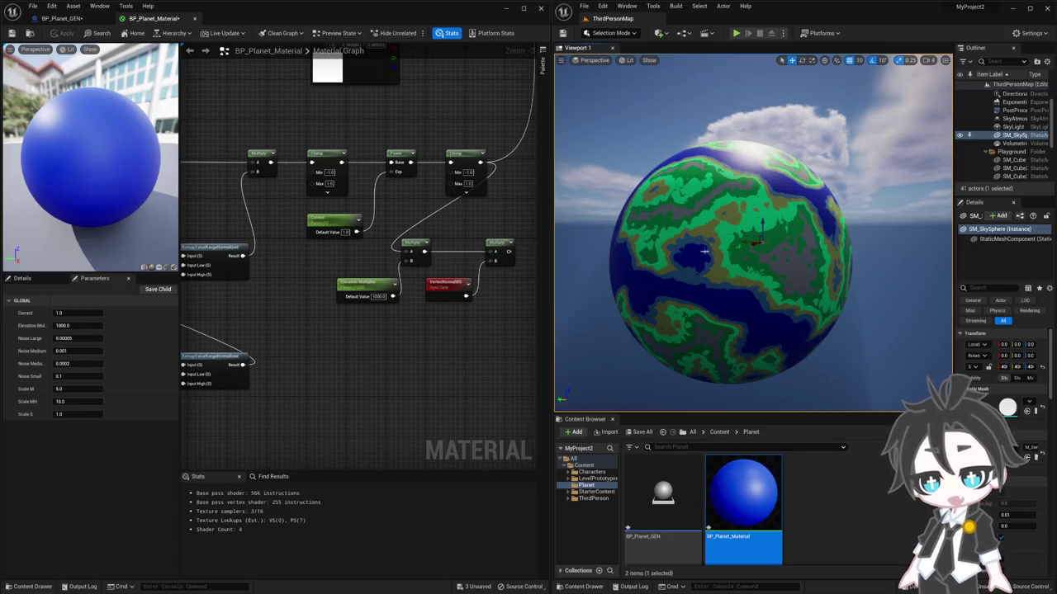
Step: Nudge the planet slightly sideways with the move gizmo, which crashes the editor
mouse_move(751, 244)
left_mouse_down()
mouse_move(816, 276)
mouse_move(759, 267)
mouse_move(799, 287)
left_mouse_up()
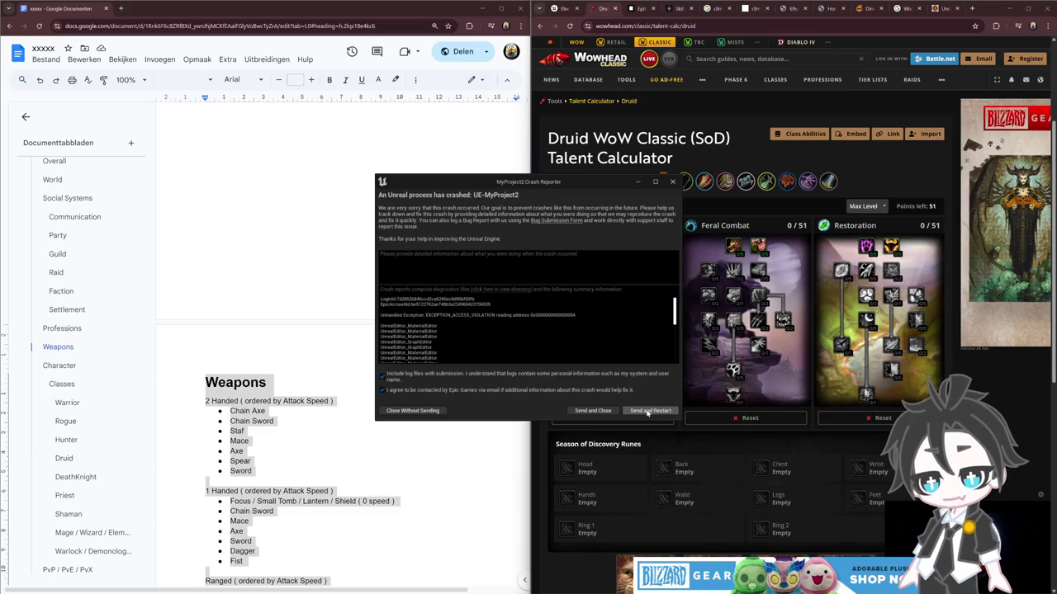
Step: Send the crash report and restart, skip restoring auto-saved packages, and close the reopened editor
left_click(649, 410)
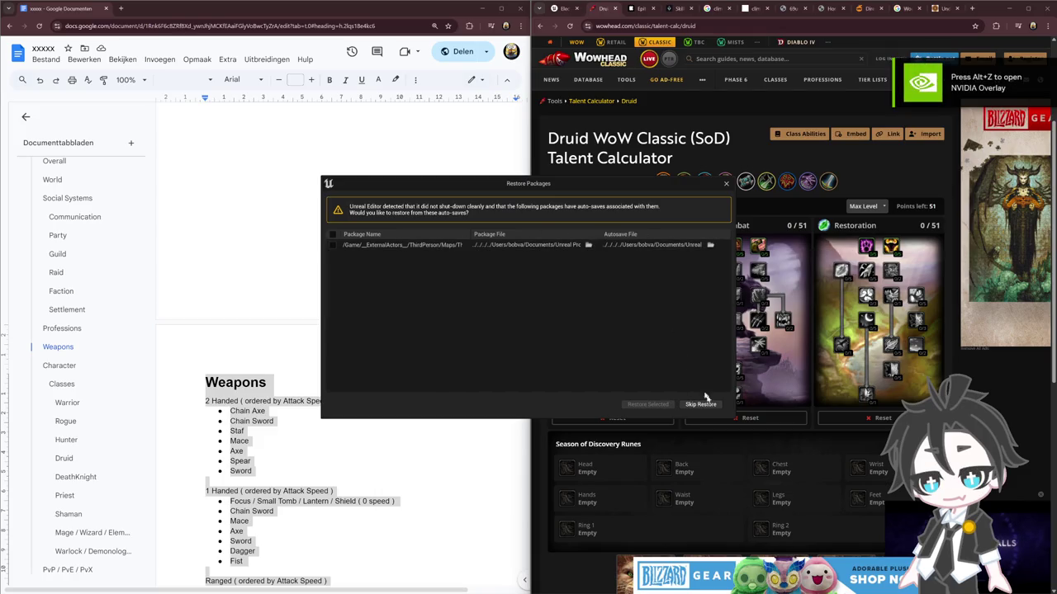
left_click(725, 183)
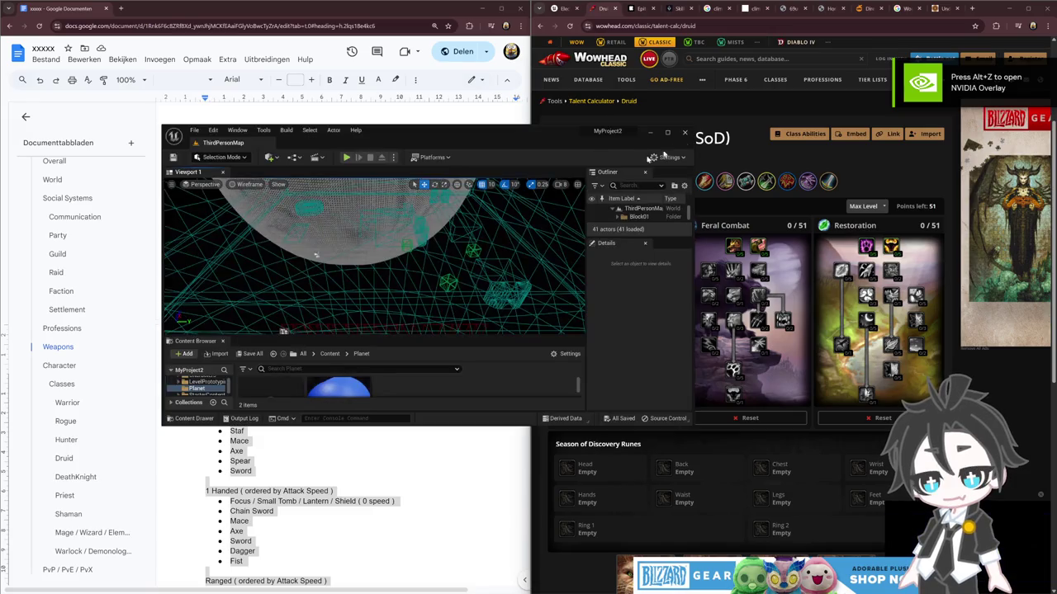
left_click(686, 134)
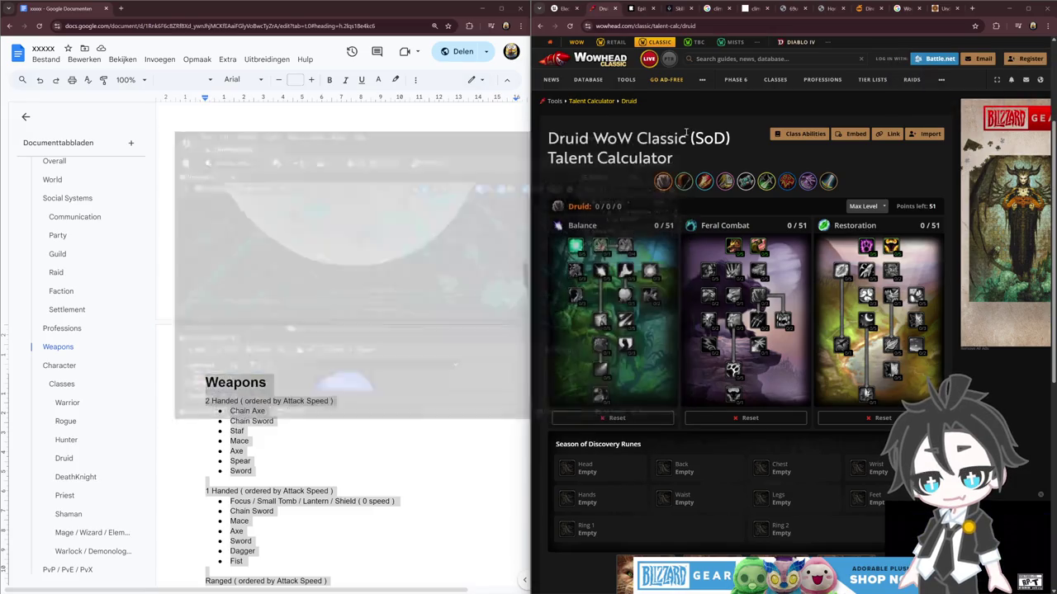
Step: Scroll to the Character section and highlight the multiclassing phrase about 50 points across 150 options
scroll(437, 239, "up", 5)
scroll(401, 297, "down", 3)
scroll(401, 297, "down", 3)
scroll(401, 297, "down", 3)
scroll(403, 303, "up", 4)
scroll(404, 303, "down", 5)
scroll(404, 304, "down", 5)
scroll(403, 304, "down", 1)
scroll(403, 307, "down", 5)
scroll(403, 306, "up", 3)
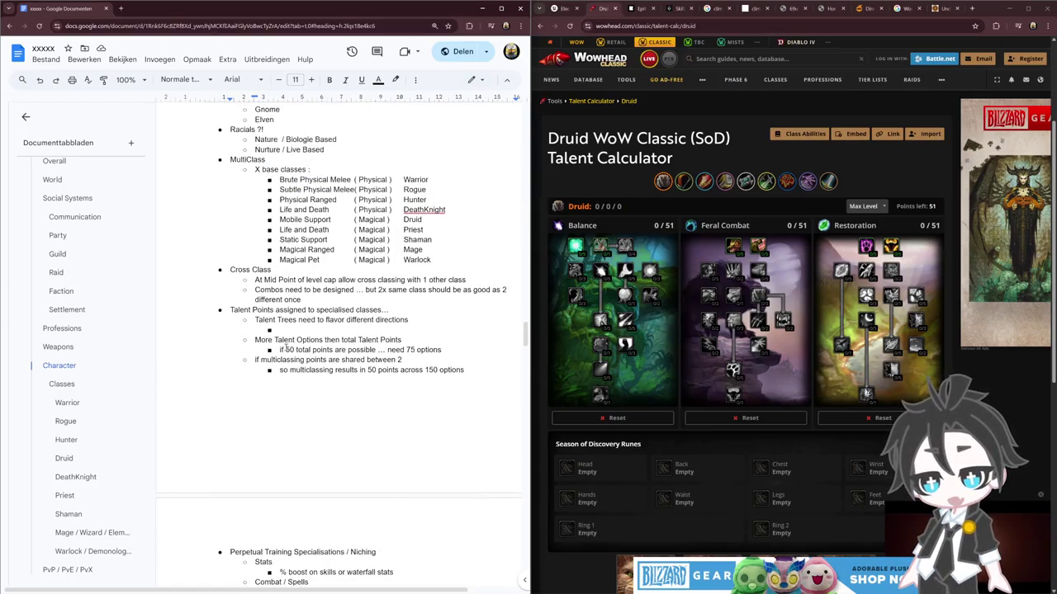
left_click_drag(285, 349, 427, 350)
left_click_drag(361, 369, 464, 370)
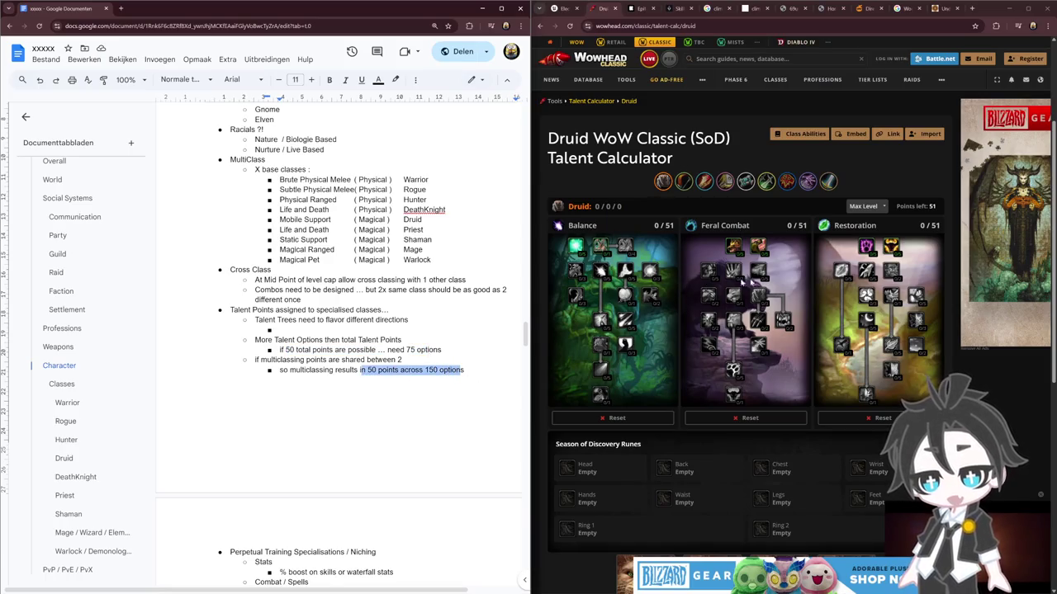
left_click(377, 371)
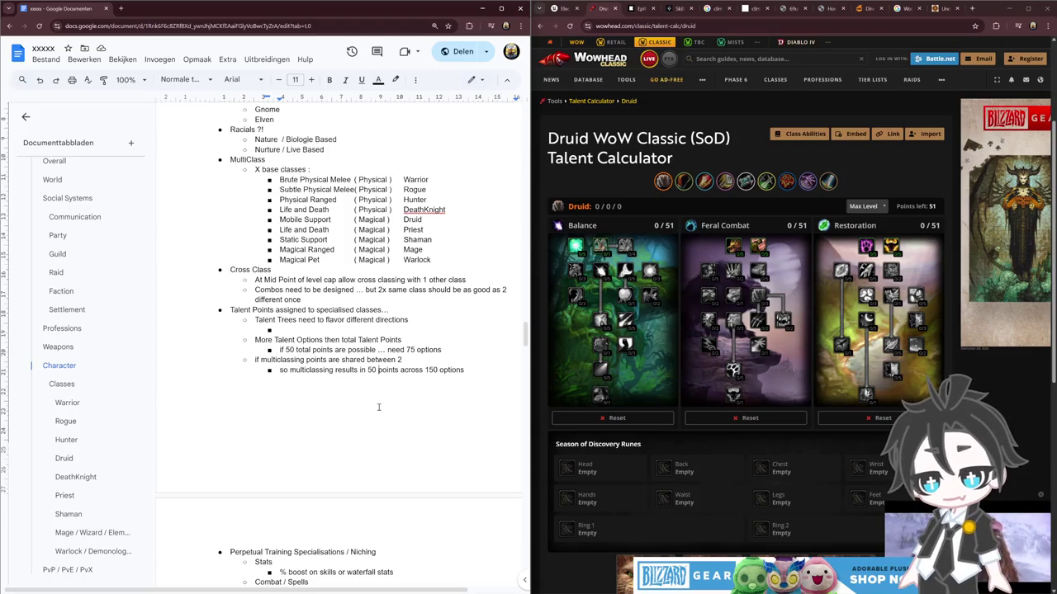
Step: Highlight the Perpetual Training Specialisations heading and the Talent Points notes, then clear the selection
scroll(378, 407, "down", 2)
scroll(379, 406, "down", 3)
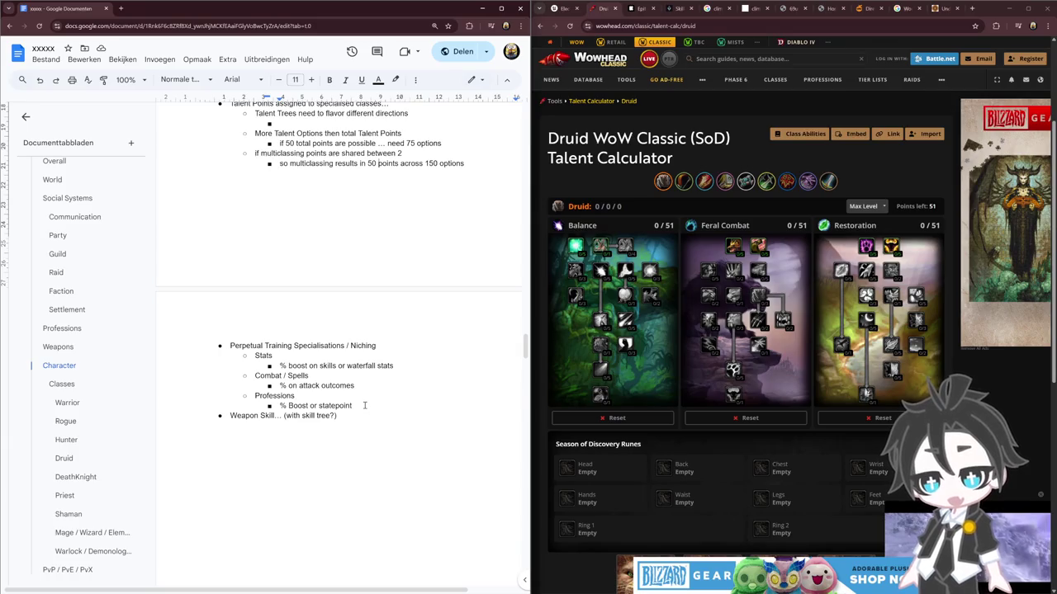
left_click_drag(230, 345, 351, 345)
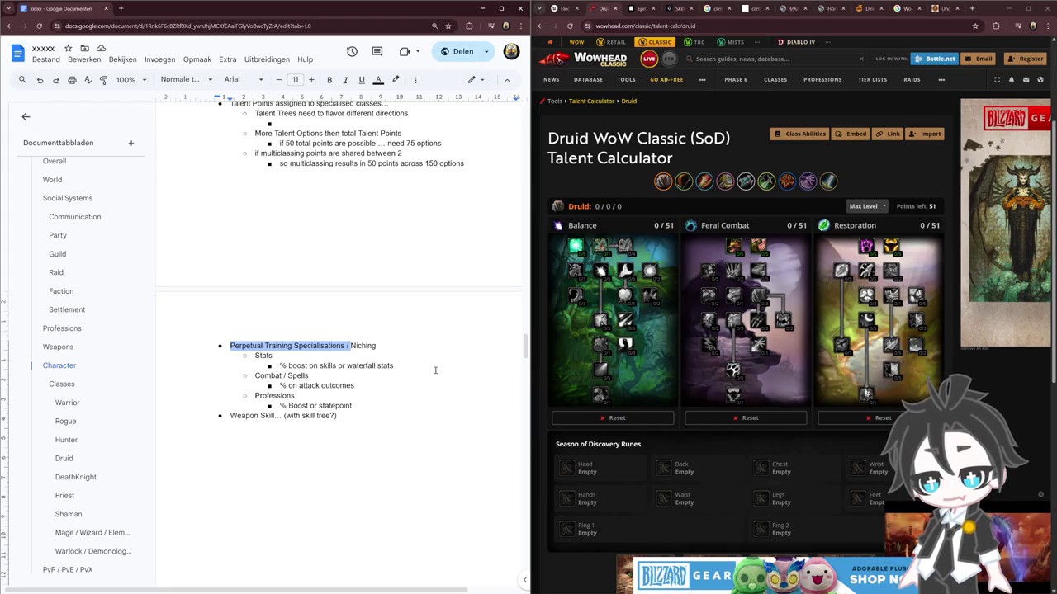
scroll(435, 371, "up", 3)
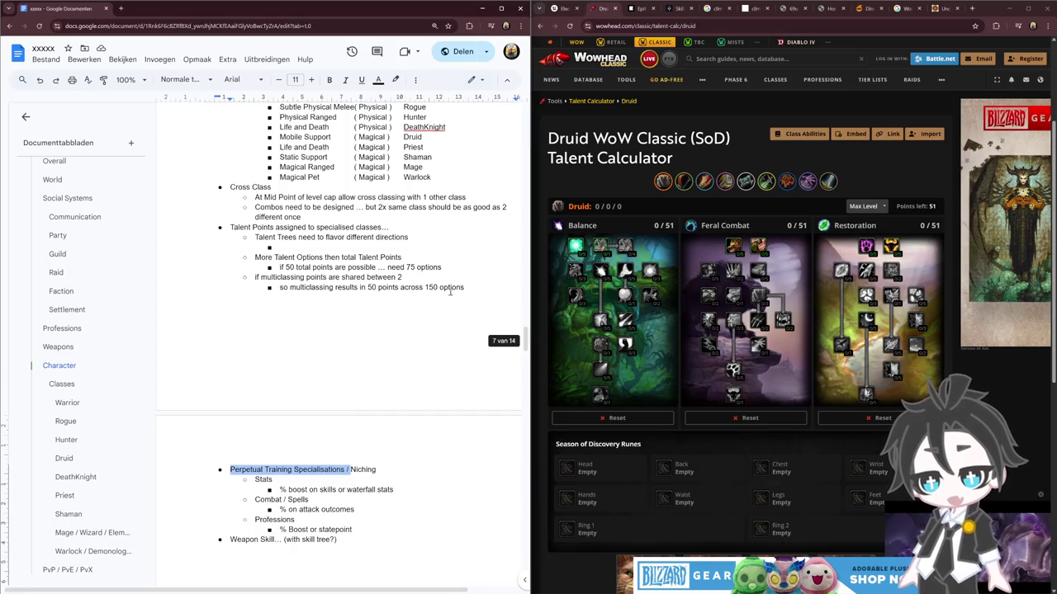
left_click_drag(458, 288, 227, 227)
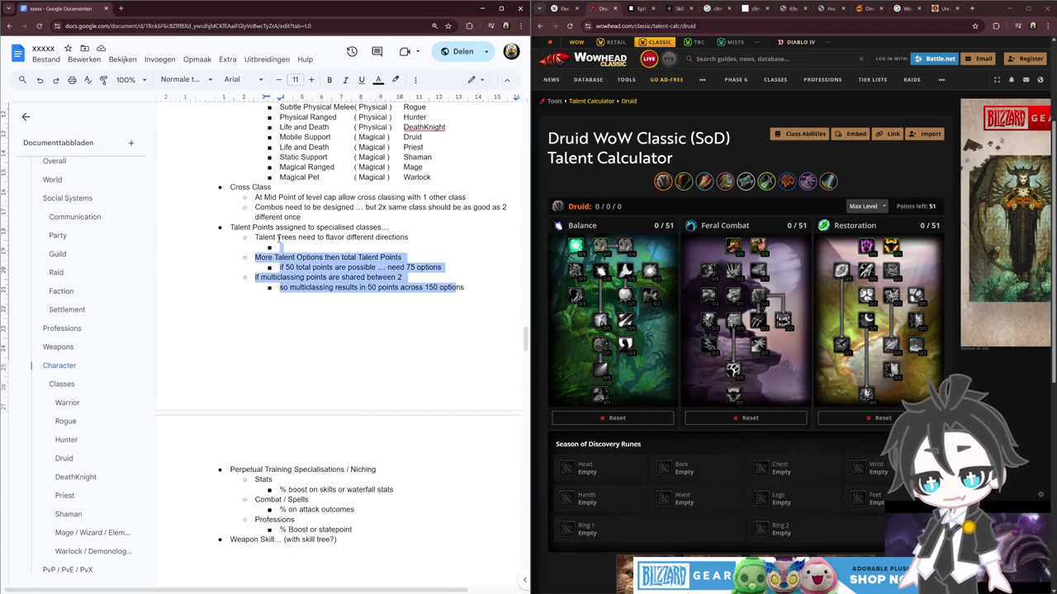
left_click(358, 364)
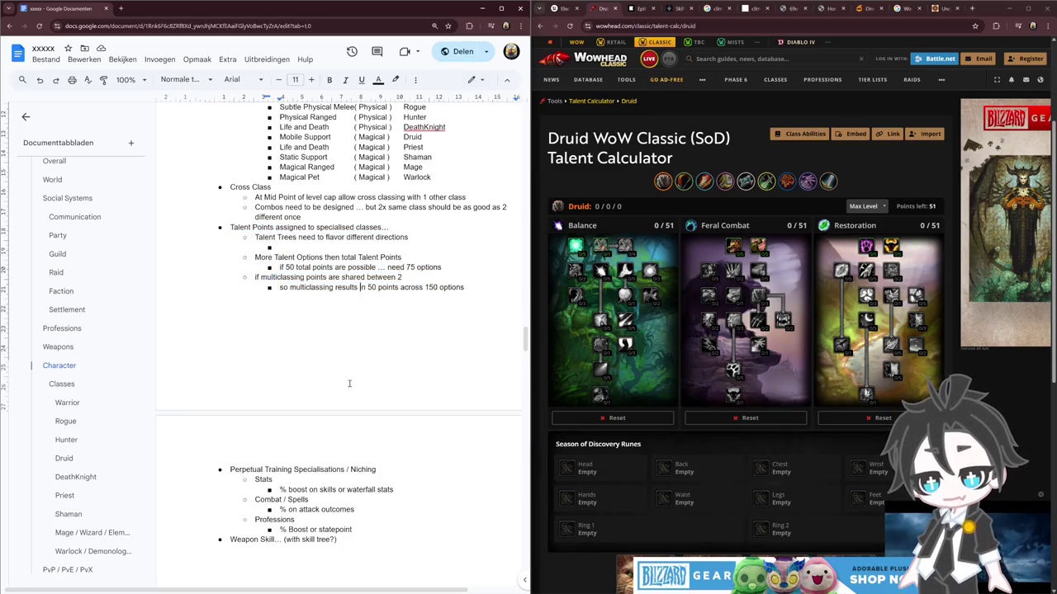
scroll(336, 443, "down", 3)
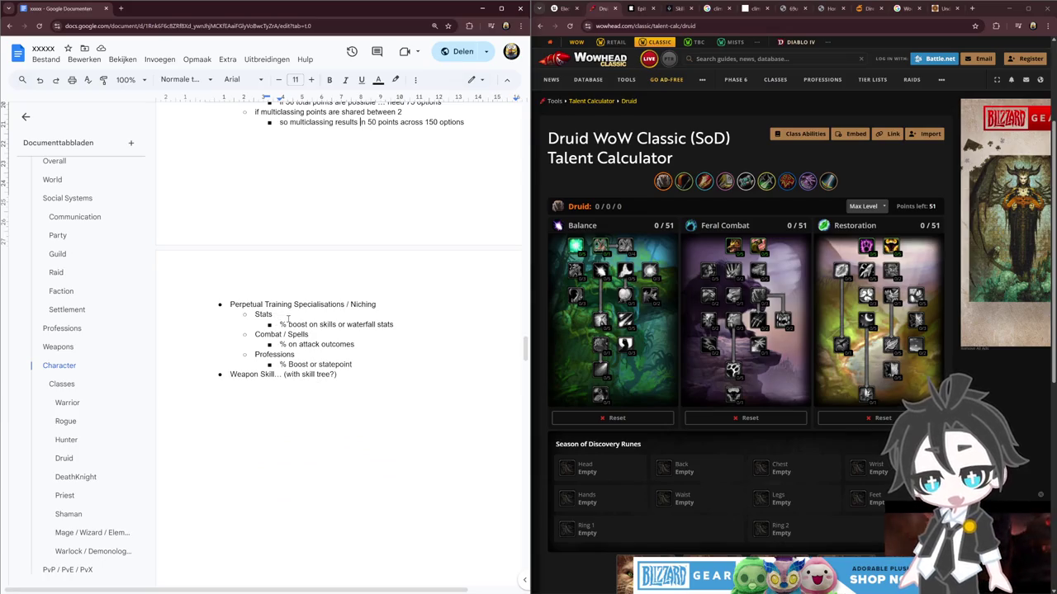
Step: Add a 'Social Skills' bullet at the Professions level below the % Boost line
left_click(358, 364)
key("Return")
key("shift+Tab")
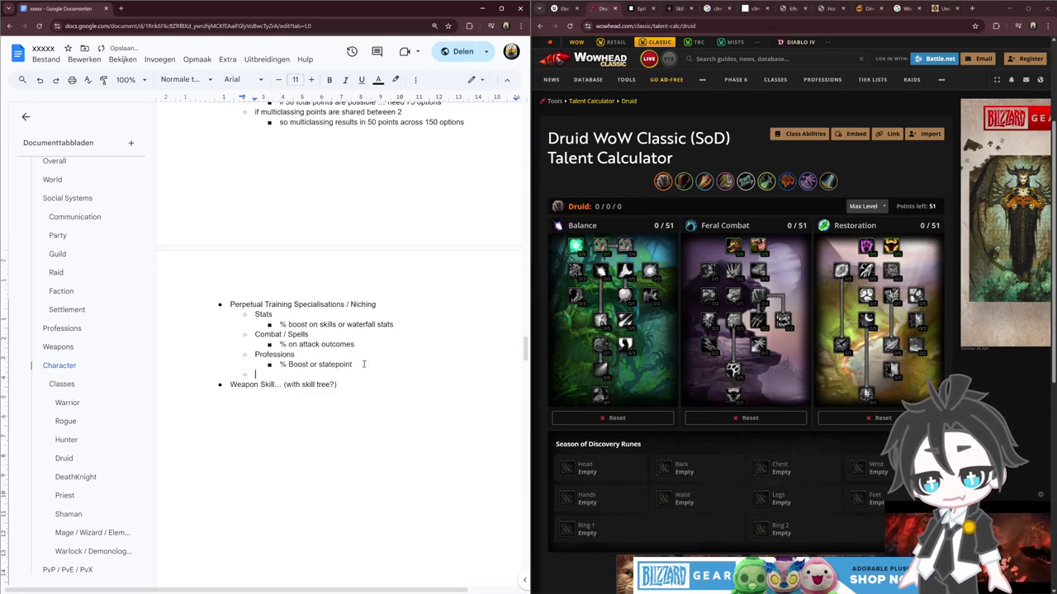
type("Social")
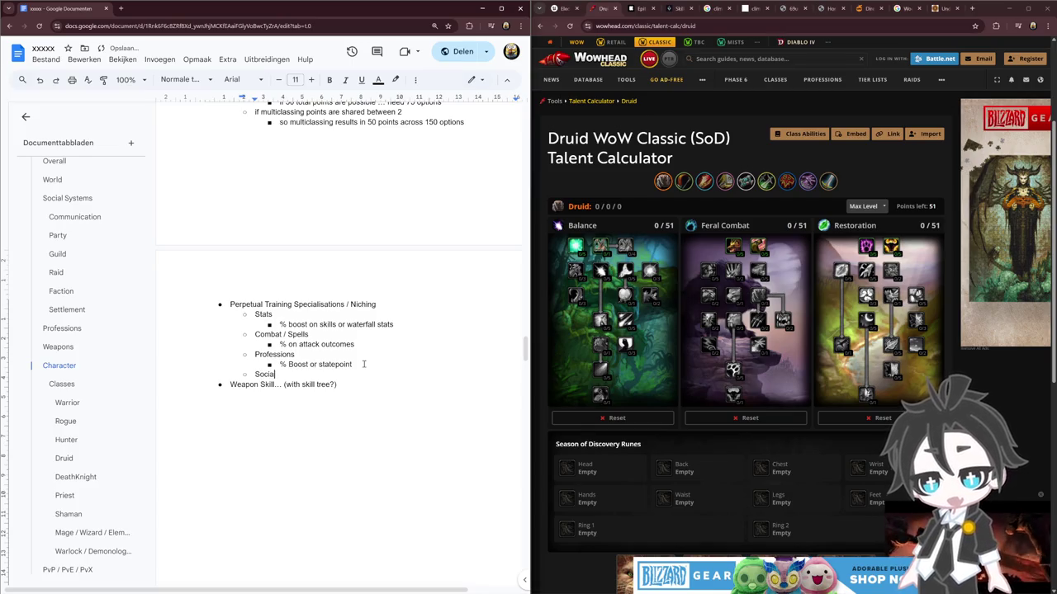
type(" Skills")
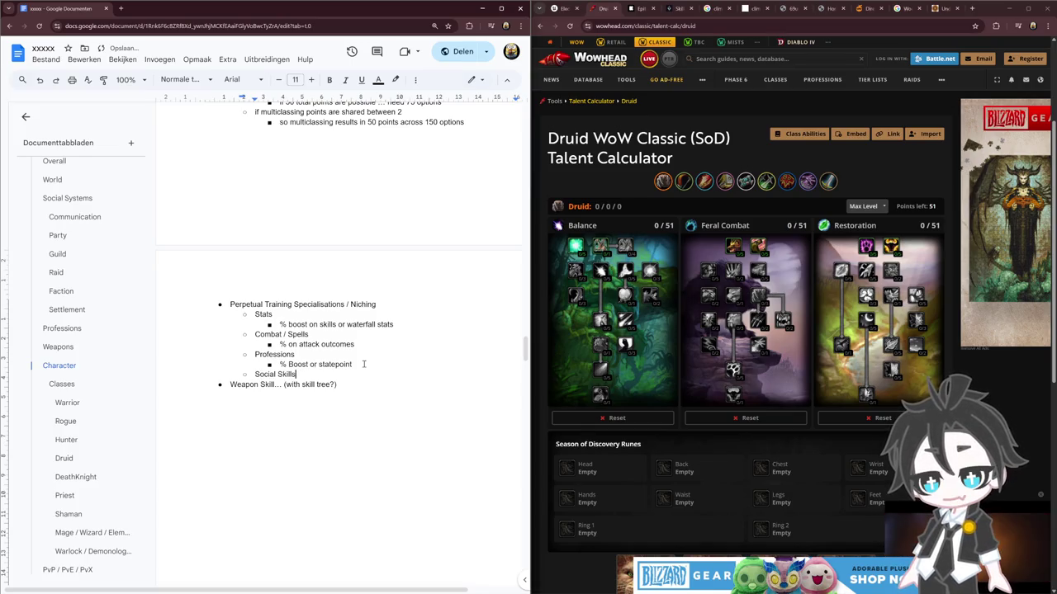
key("Return")
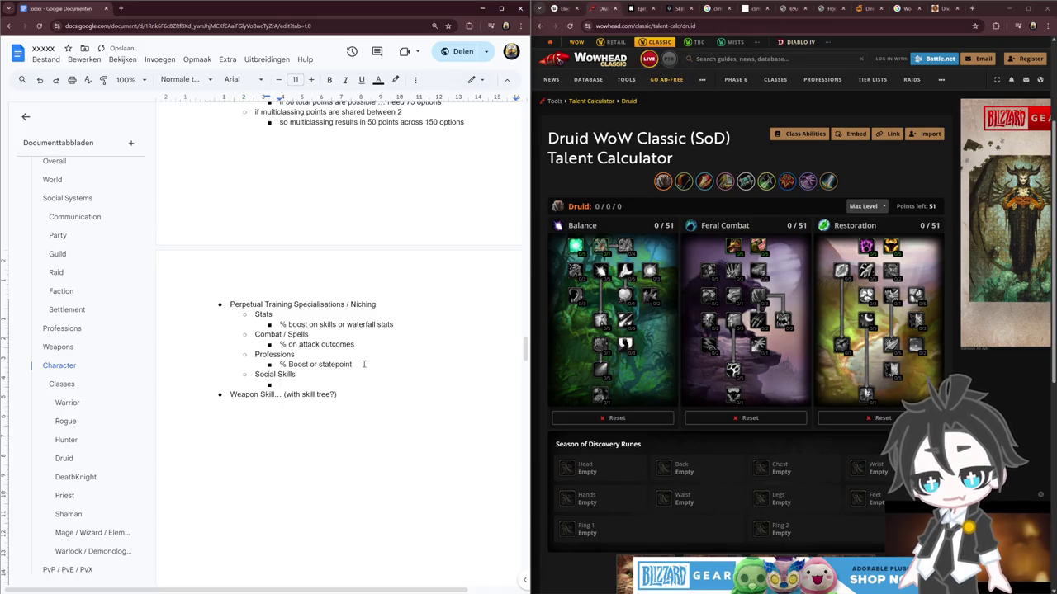
Step: List Taxes, NPC, Group Bonus and GuildManagement as sub-points under Social Skills
type("Taxes")
key("Return")
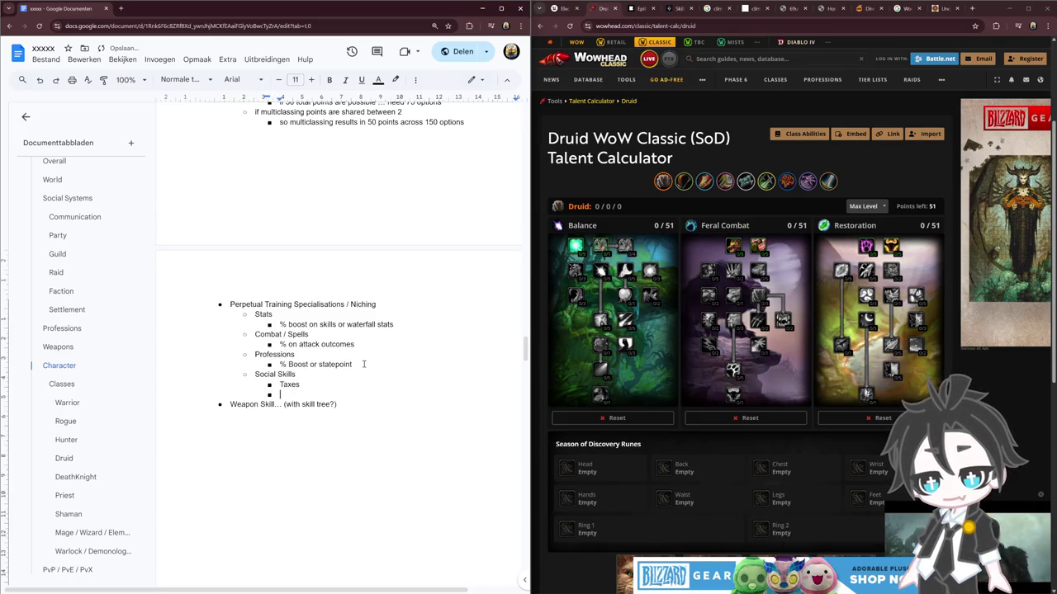
type("NPC")
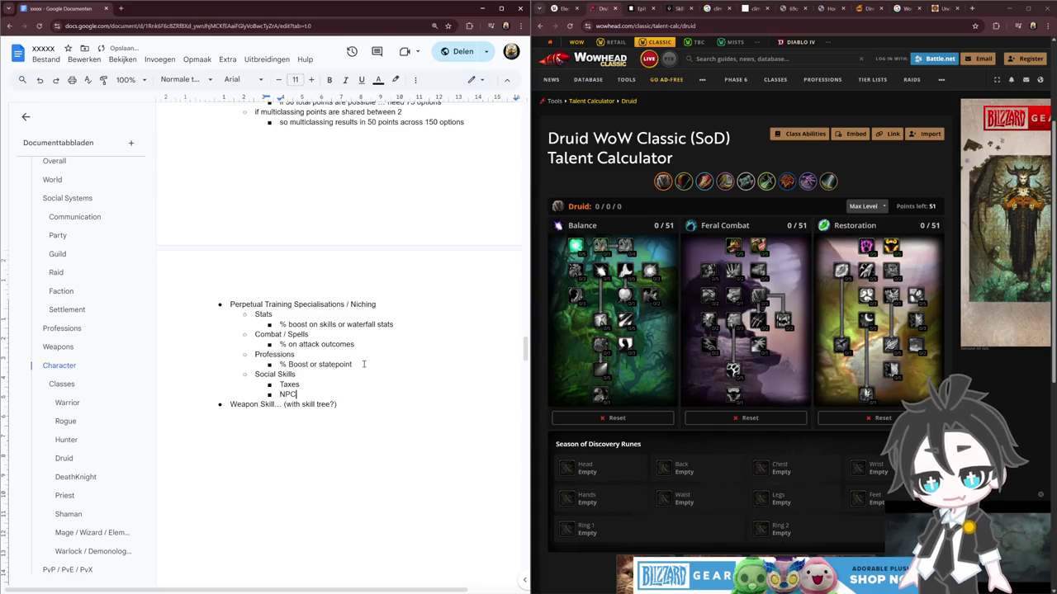
key("BackSpace")
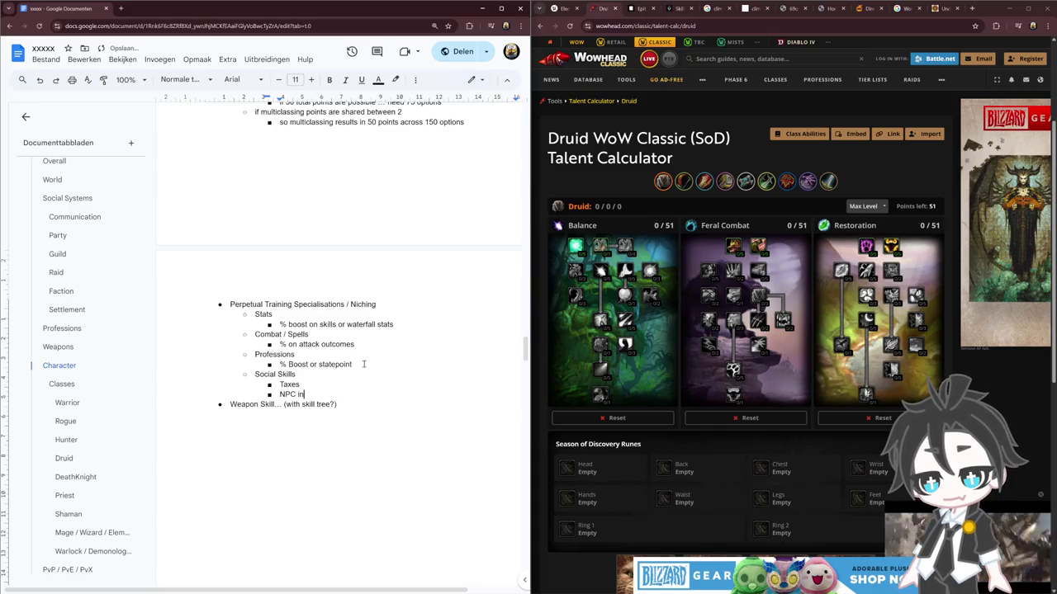
key("BackSpace")
key("Return")
type("Group Bonus")
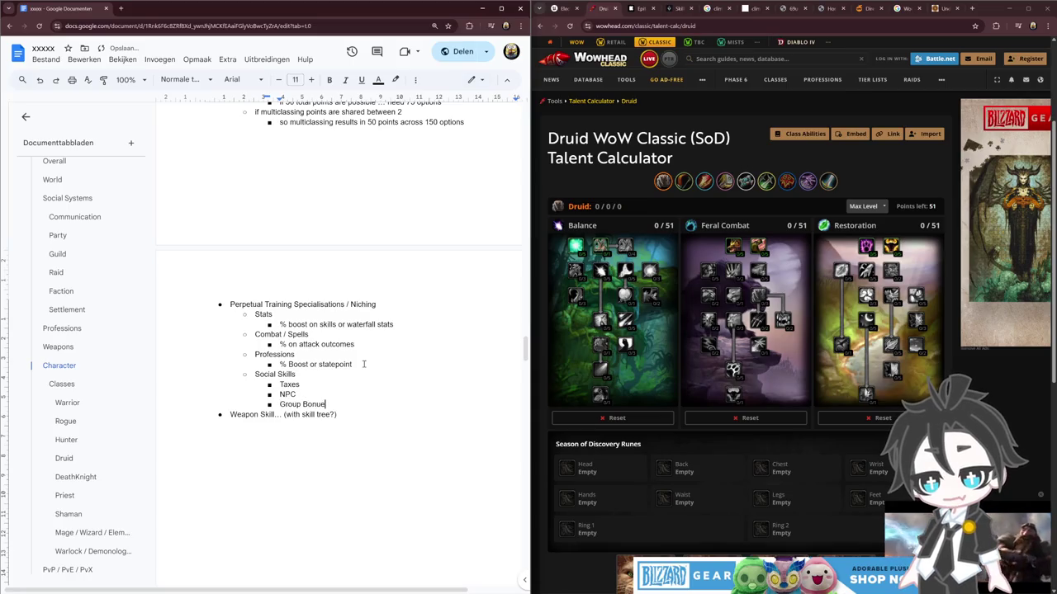
key("Return")
type("Guil")
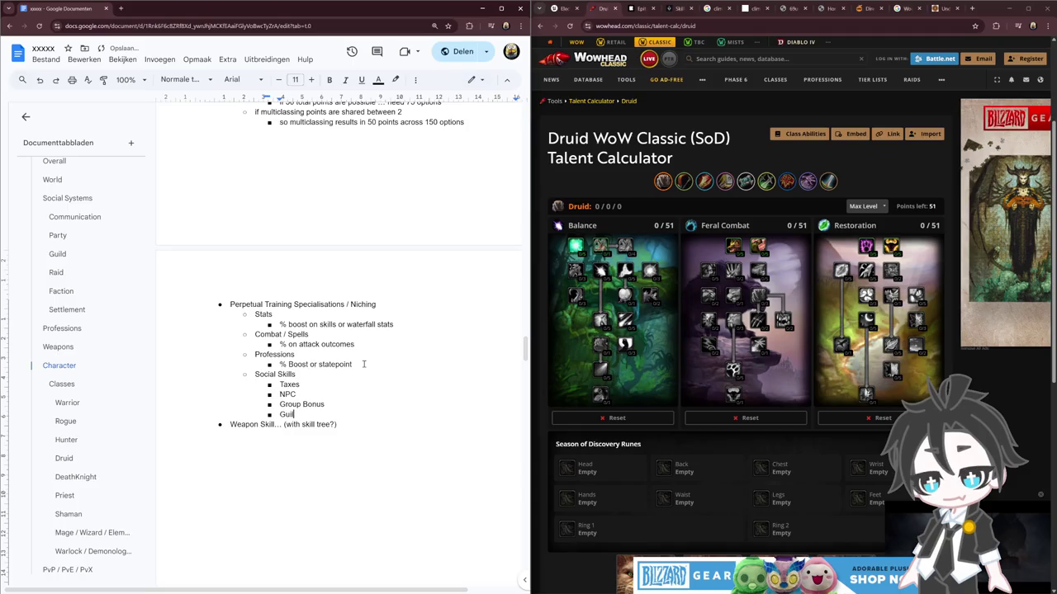
type("dManagement")
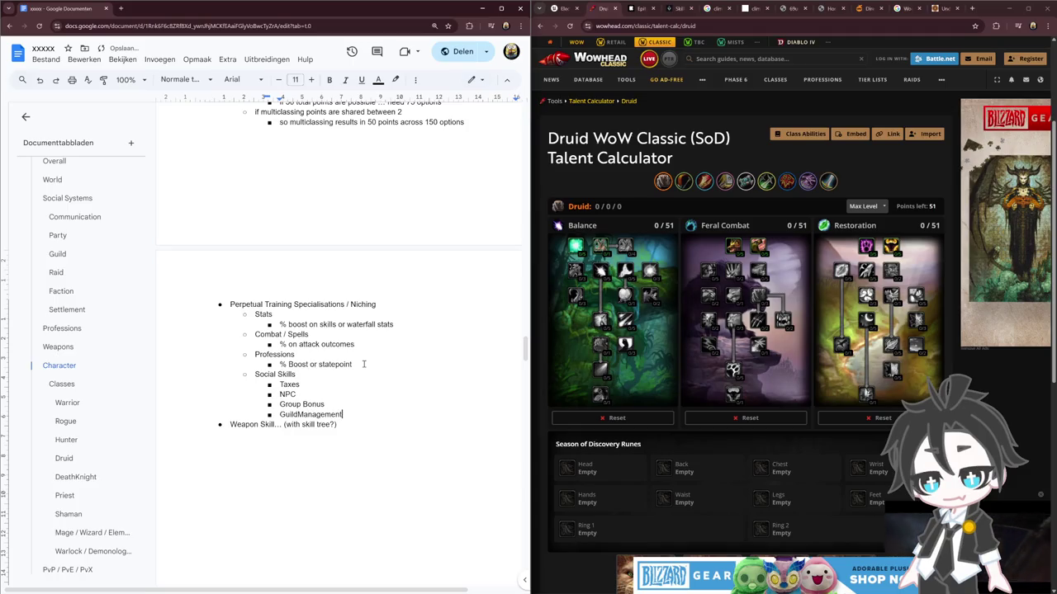
left_click(675, 8)
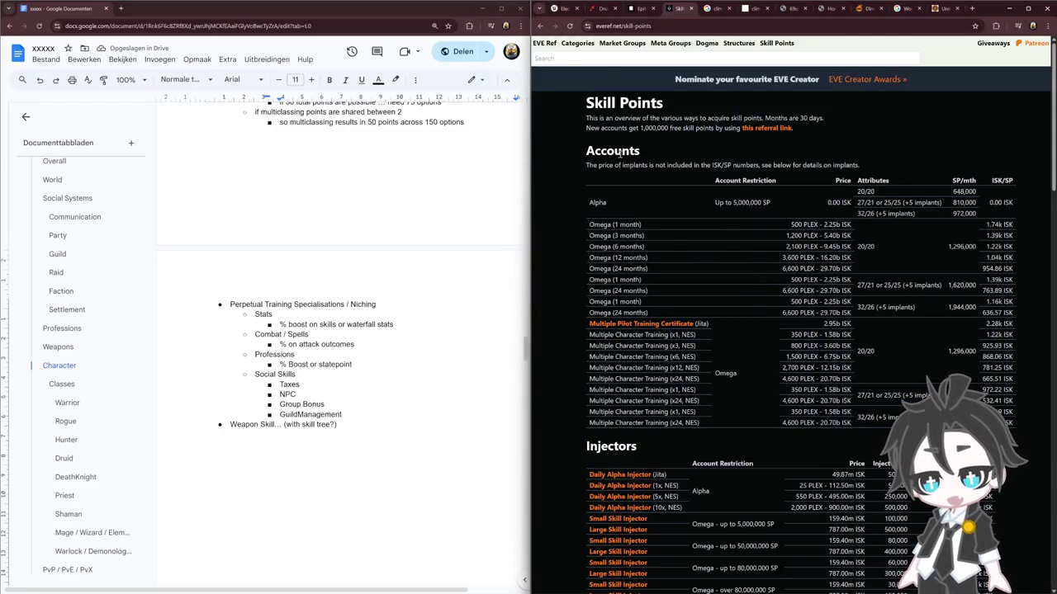
Step: Review the EVE Ref page, then return to the 'eve online talent calculator' search results
scroll(643, 248, "down", 5)
scroll(644, 249, "down", 5)
scroll(647, 253, "down", 5)
scroll(644, 252, "down", 10)
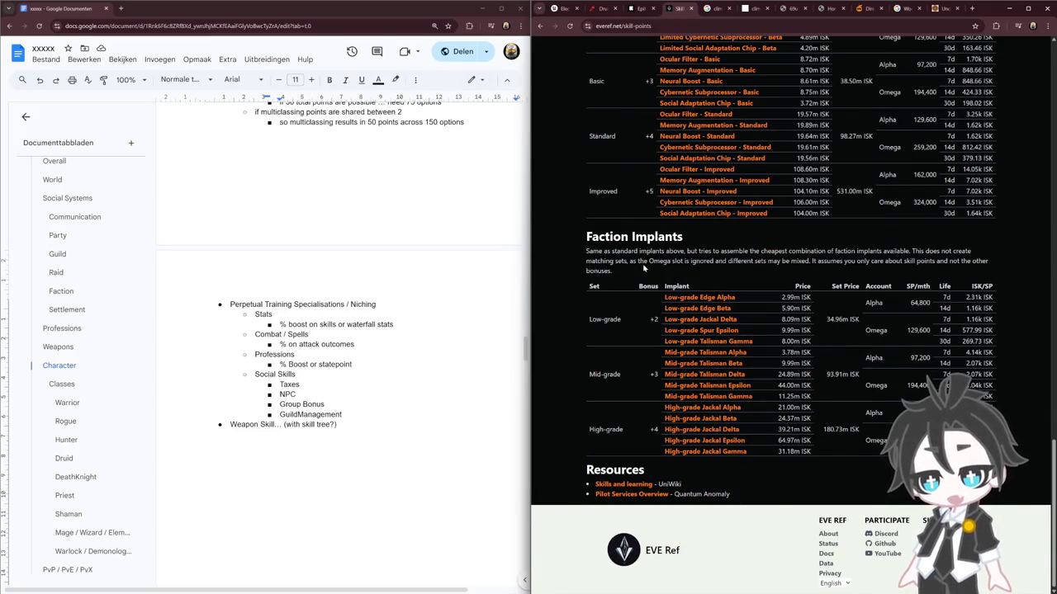
scroll(644, 268, "up", 5)
scroll(644, 268, "up", 5)
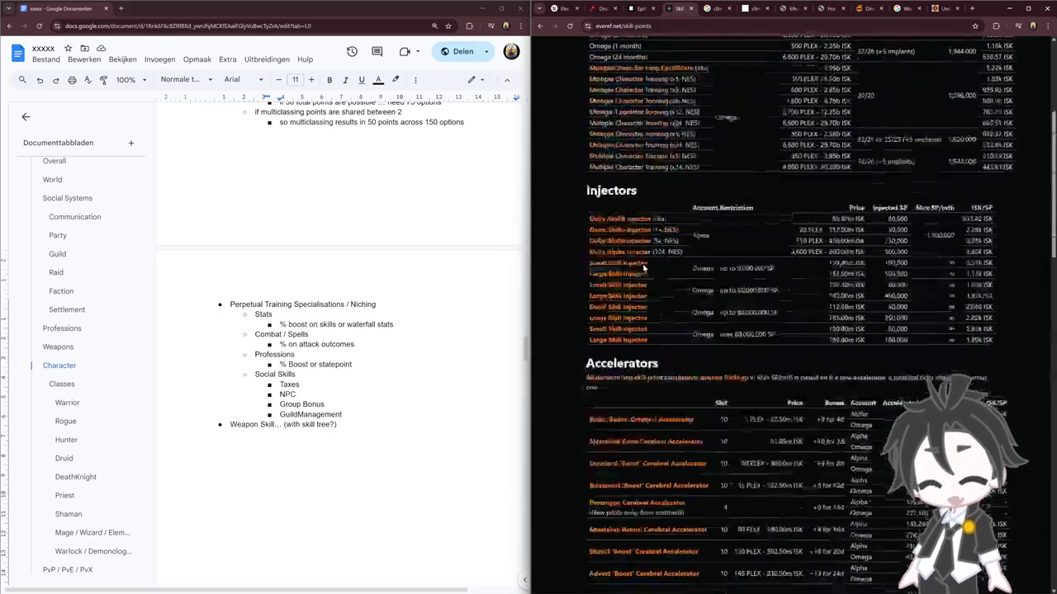
scroll(644, 269, "up", 5)
key("alt+Left")
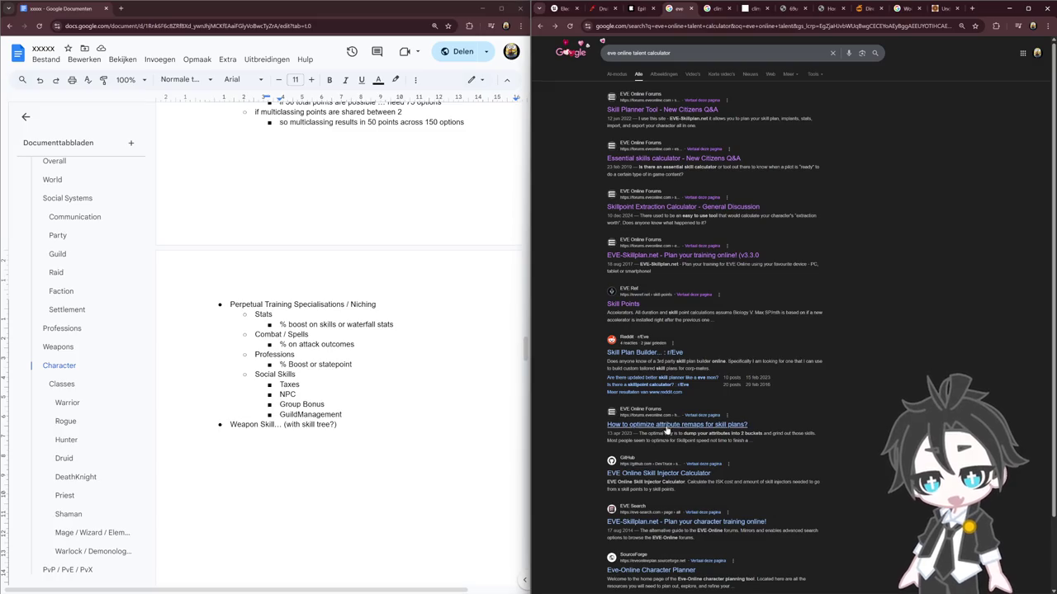
Step: Open the first image result, the full EVE skill training queue screenshot, in a new tab
left_click(663, 74)
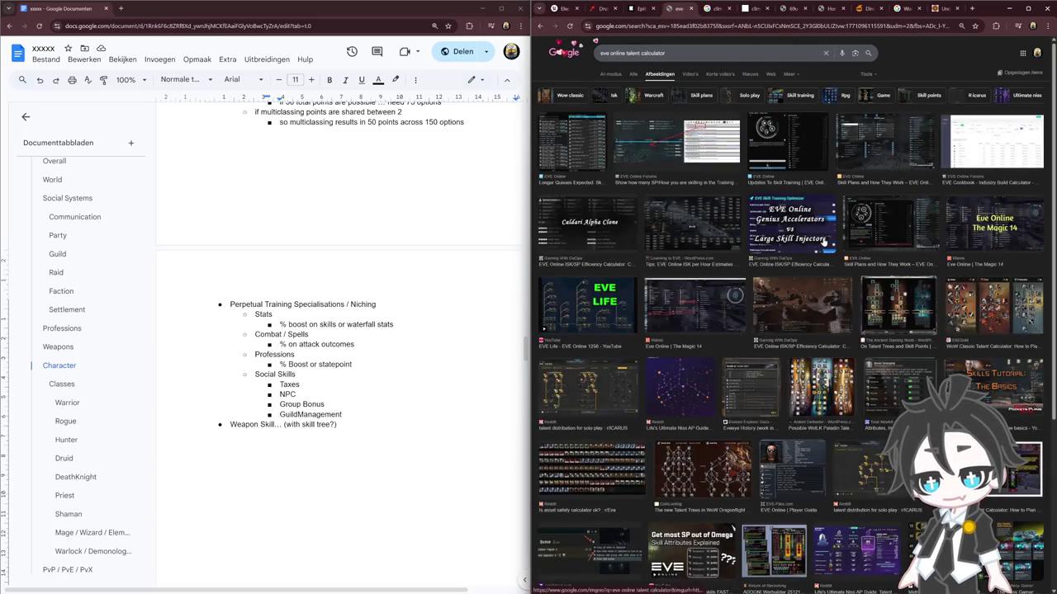
left_click(588, 142)
right_click(900, 192)
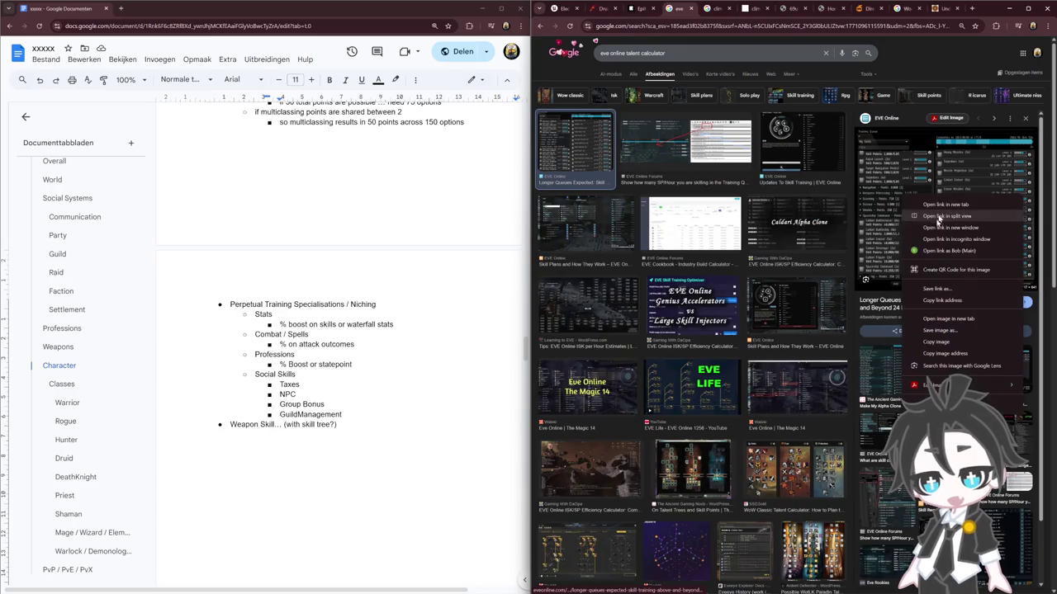
left_click(949, 307)
left_click(704, 9)
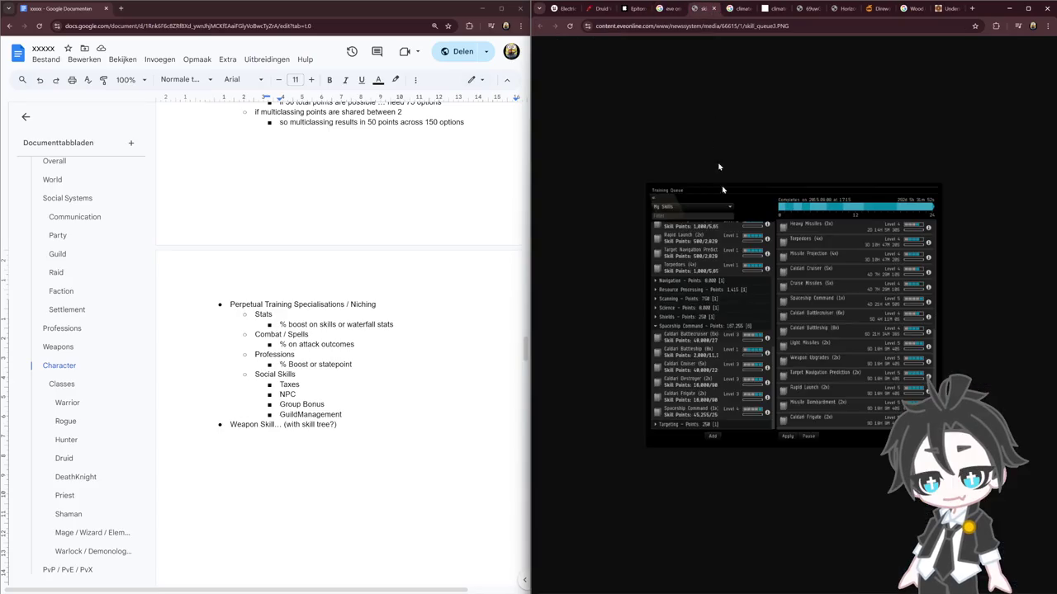
scroll(751, 324, "up", 4, "ctrl")
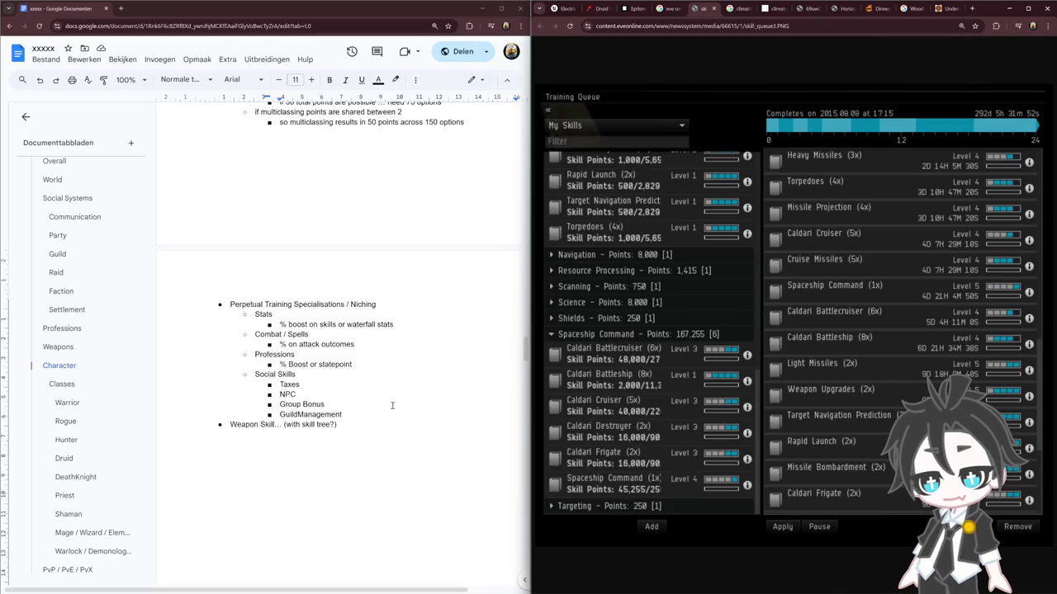
left_click(347, 452)
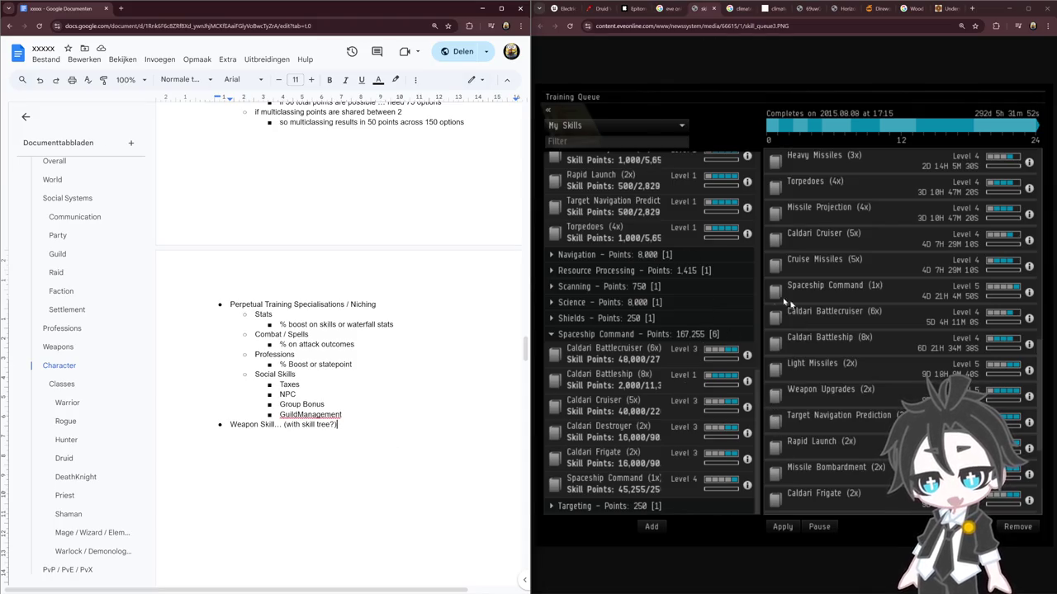
Step: Add a top-level 'Gear Options' bullet after GuildManagement, directly above Stats
left_click(409, 422)
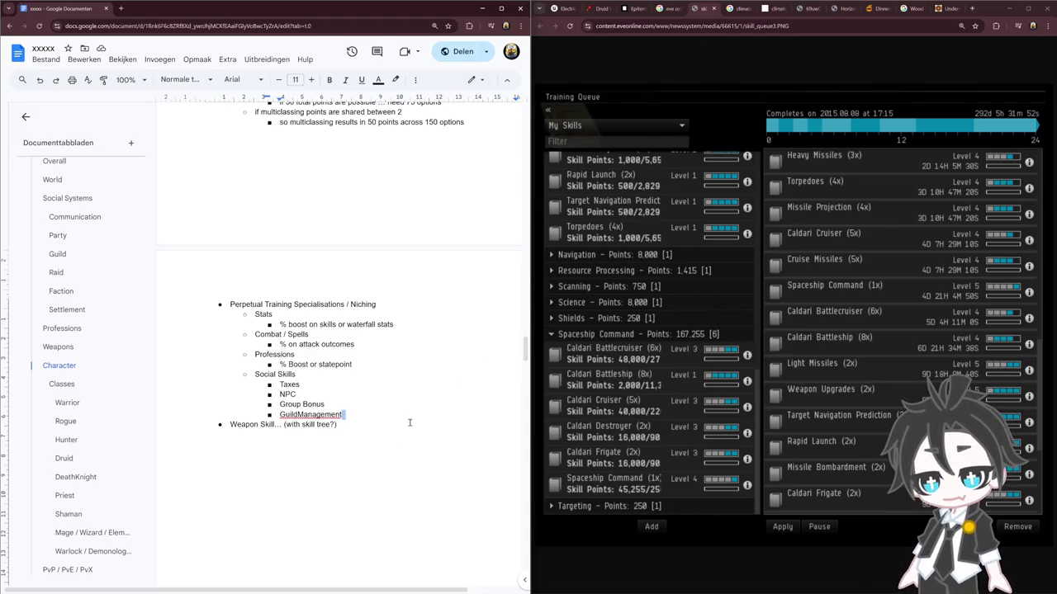
left_click(356, 414)
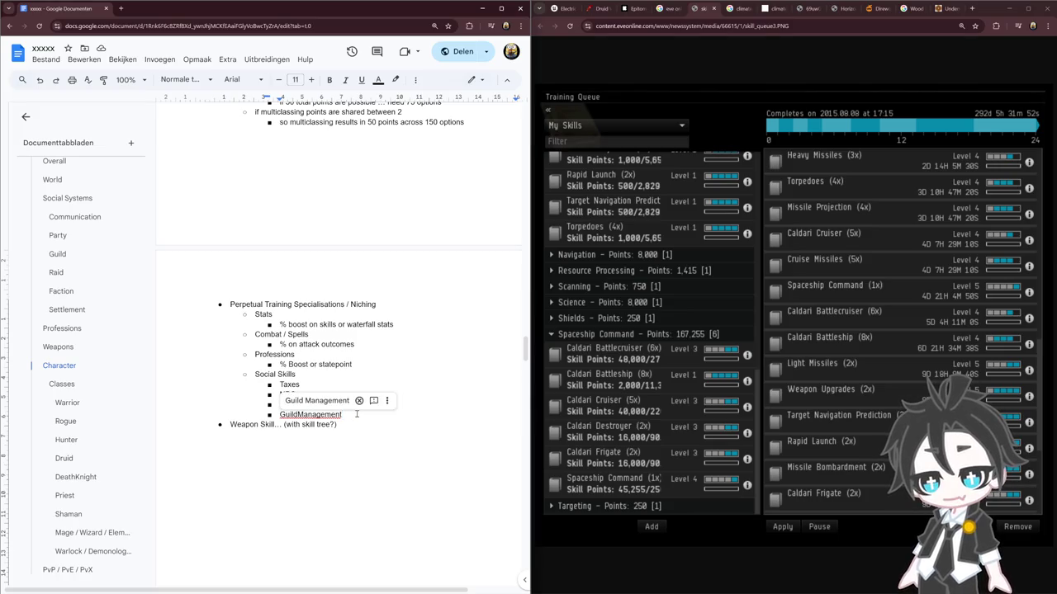
key("Return")
key("shift+Tab")
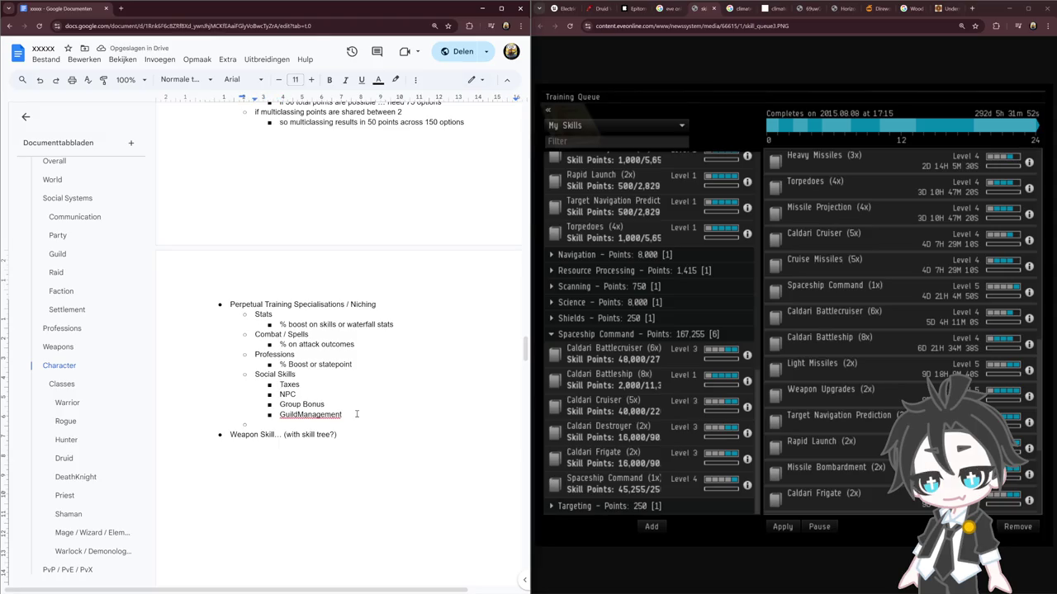
type("Gear ")
type("Options")
key("Return")
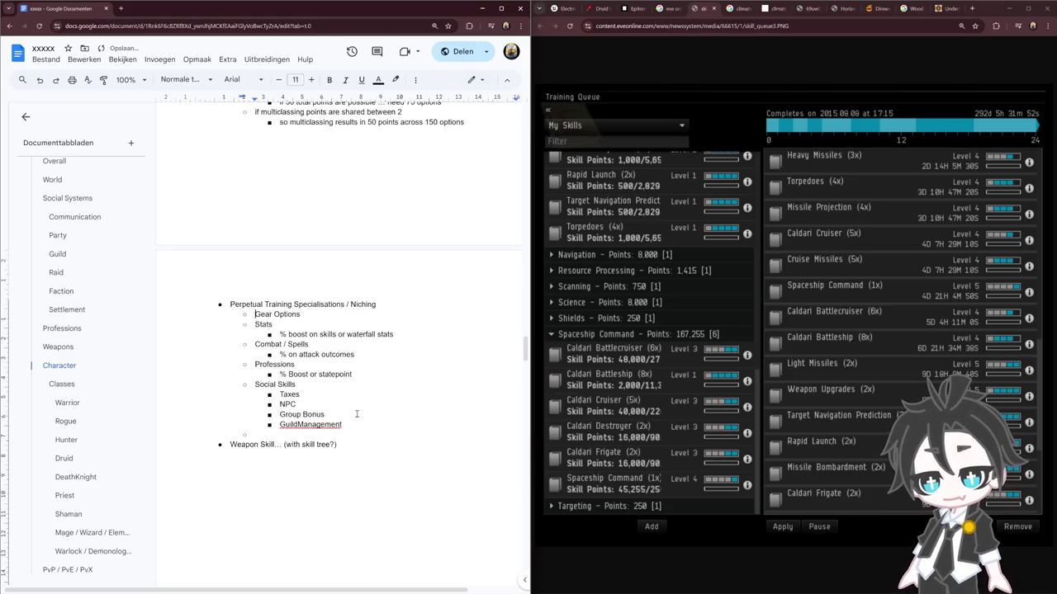
key("Return")
key("Up")
Step: Add sub-points 'training to use Gear / Weapons' and 'better utilise Gear / Weapons' under Gear Options
key("Tab")
type("training to use gear / Weapons")
key("Left")
key("Left")
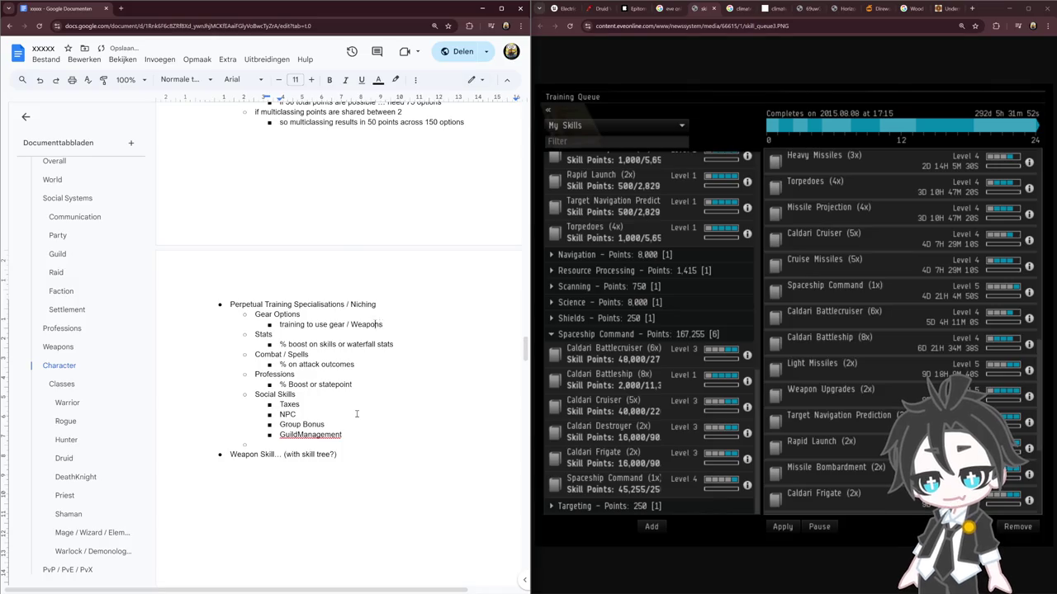
key("BackSpace")
type("G")
key("Return")
type("better utiliz")
key("BackSpace")
type("se")
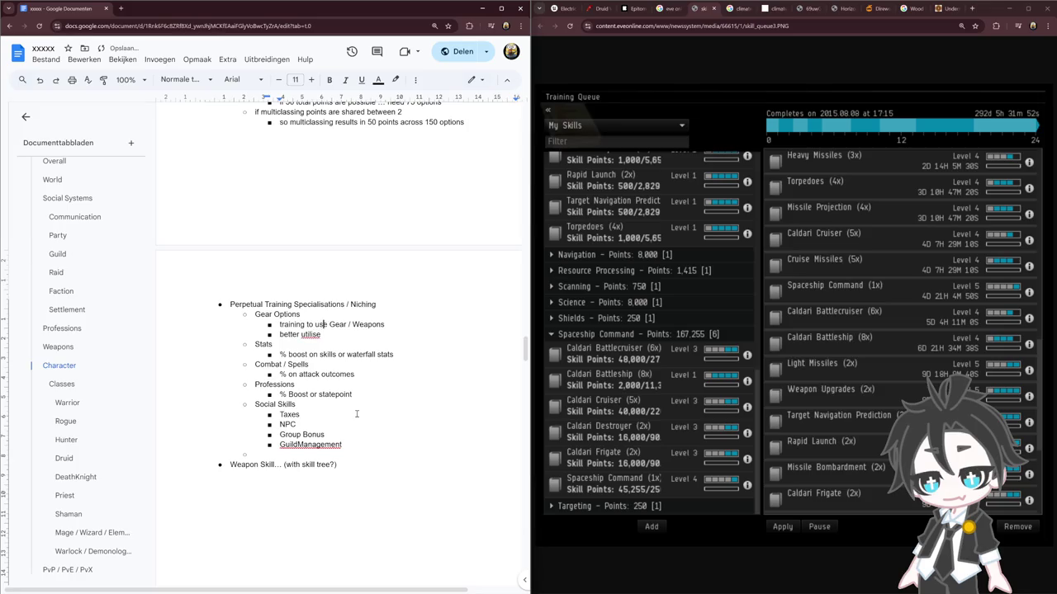
type(" Gear / Weapons")
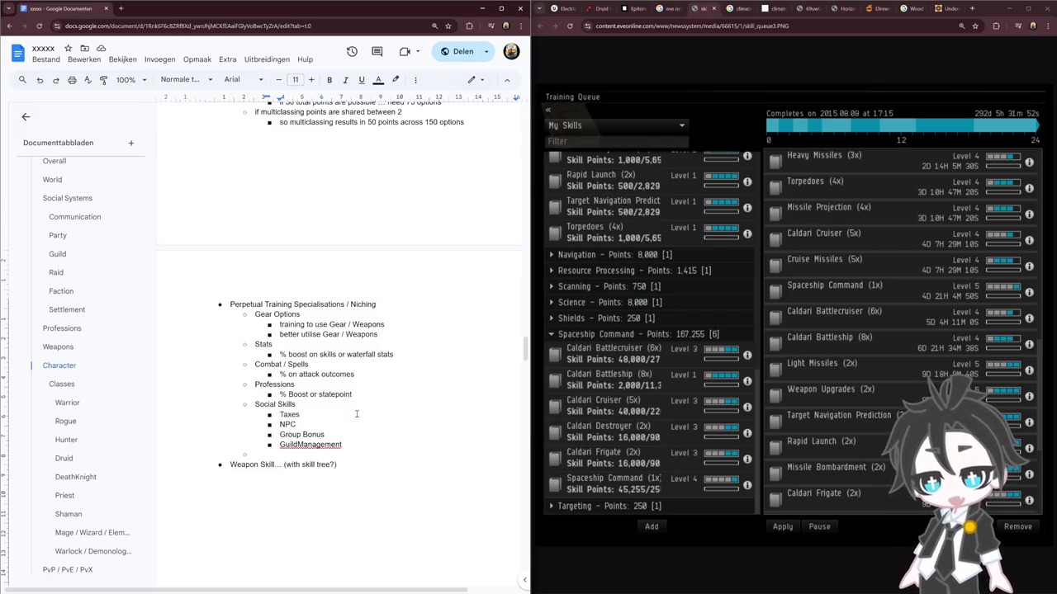
Step: Accept 'Guild Management', delete the empty bullet below it, and select the Weapon Skill line
left_click(360, 431)
key("BackSpace")
key("BackSpace")
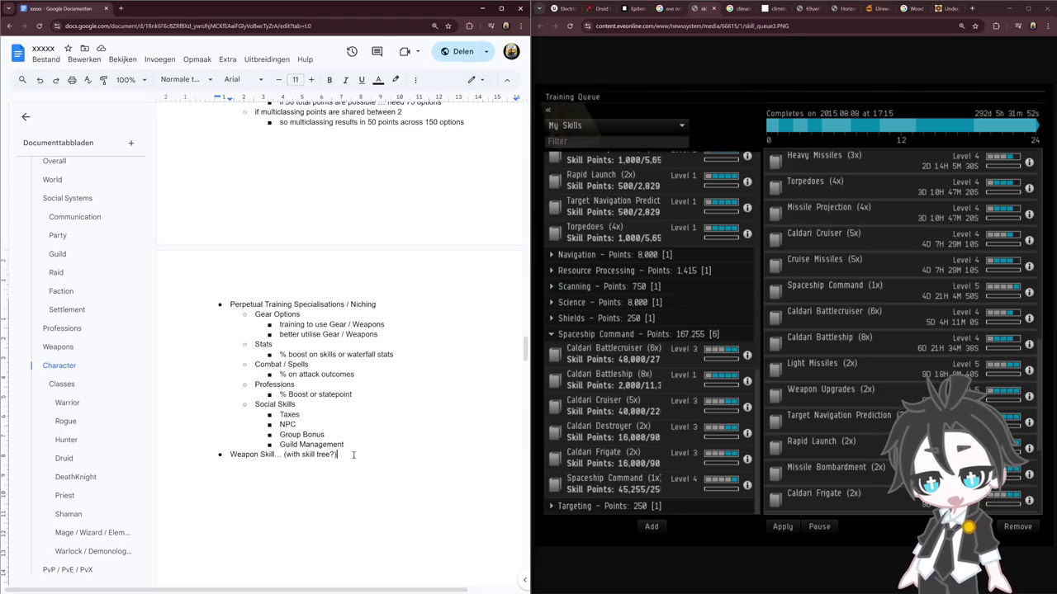
left_click_drag(353, 455, 228, 455)
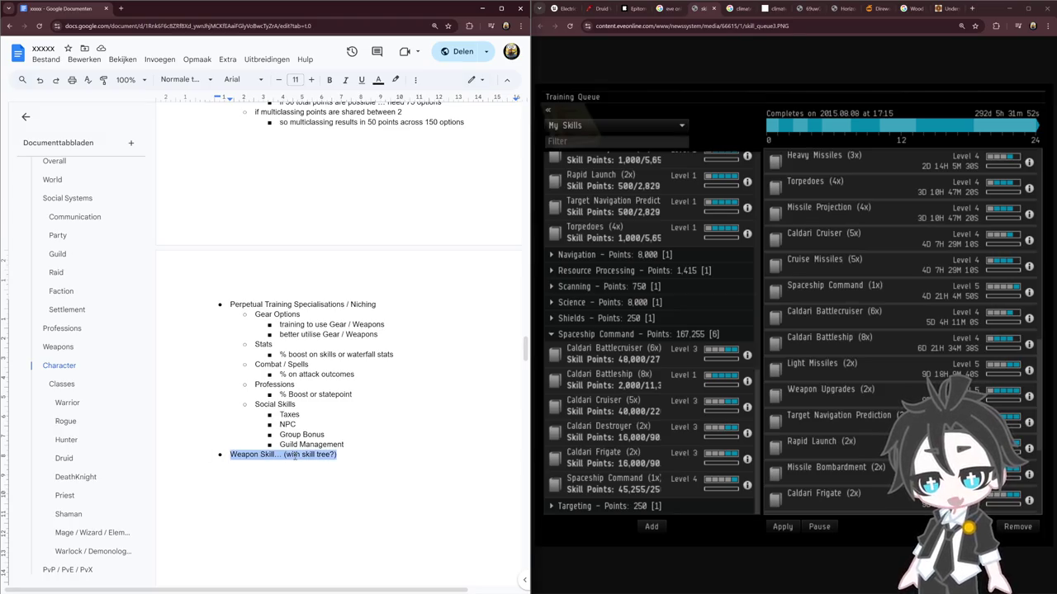
double_click(365, 455)
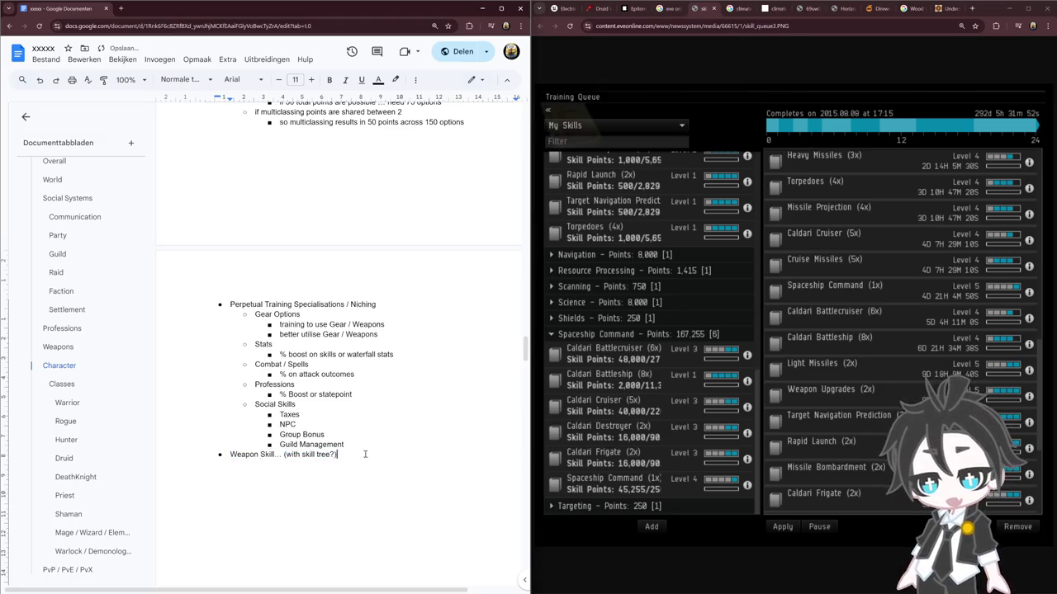
key("Right")
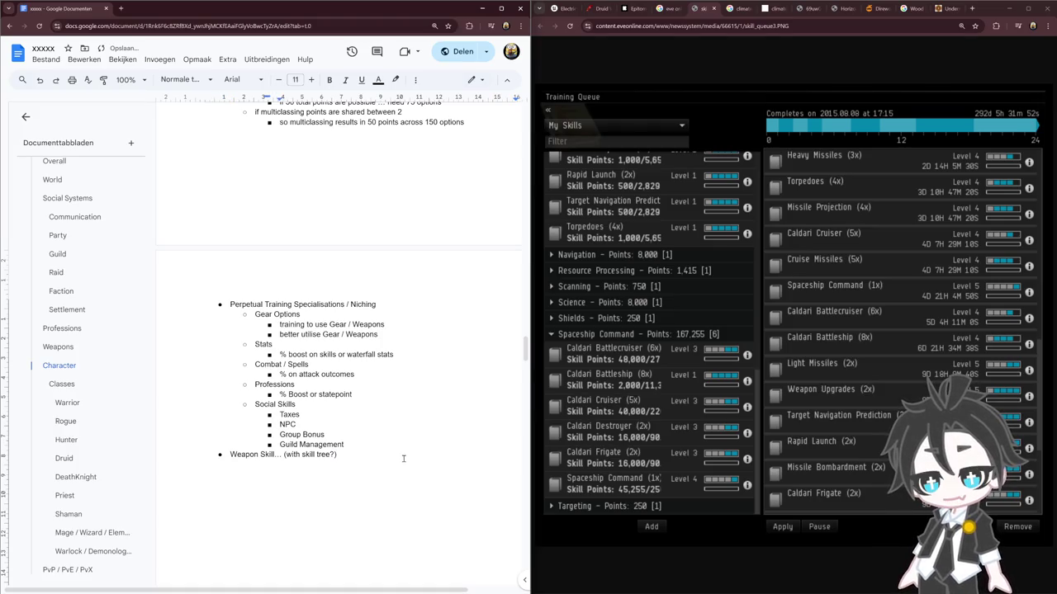
key("ctrl+BackSpace")
left_click_drag(359, 445, 230, 304)
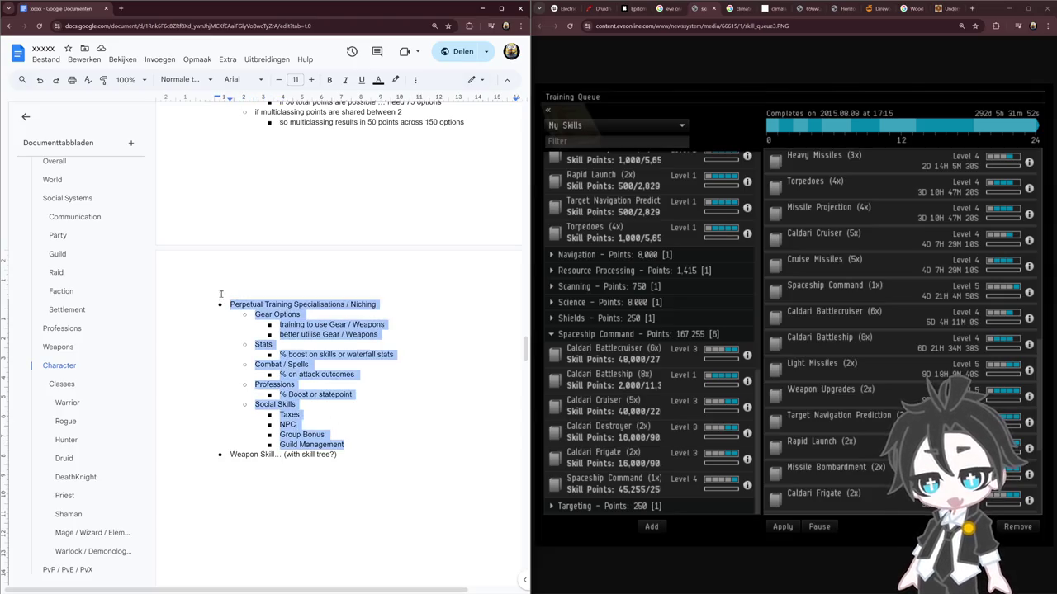
left_click_drag(370, 493, 280, 469)
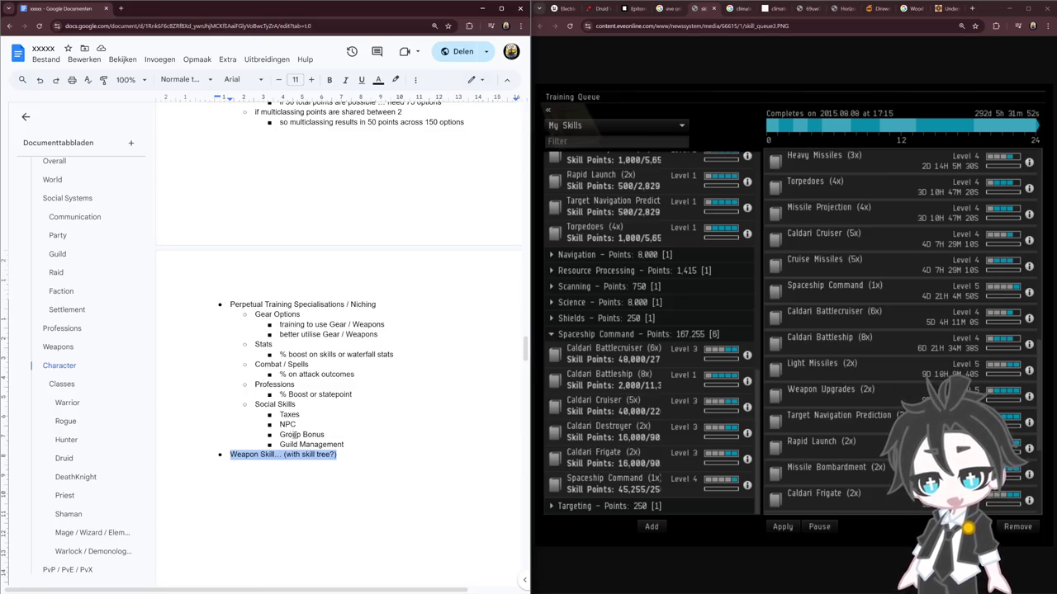
left_click(294, 455)
scroll(385, 474, "up", 5)
scroll(385, 473, "down", 2)
scroll(385, 474, "down", 3)
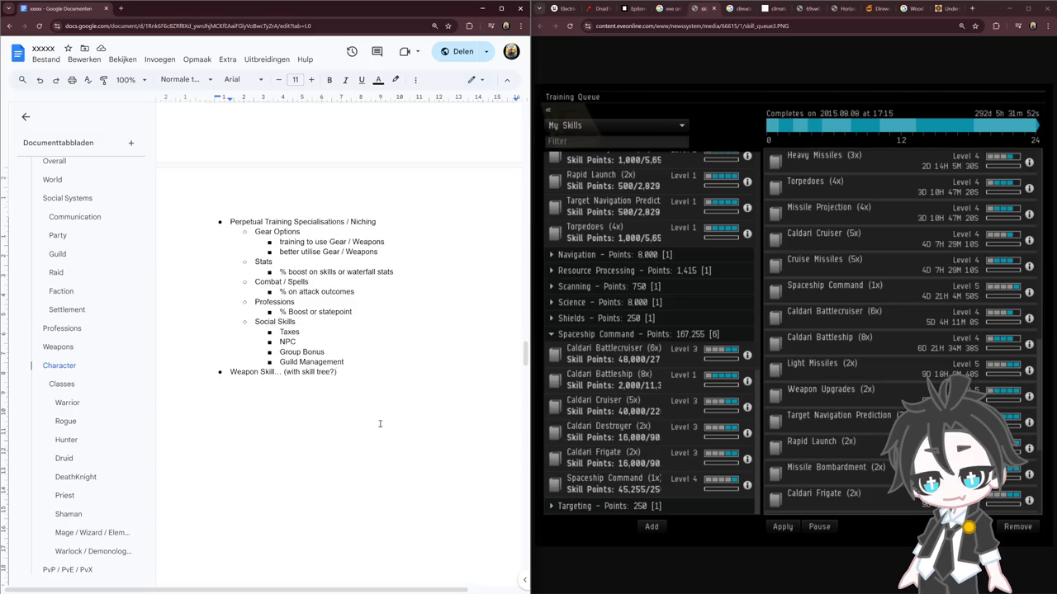
left_click_drag(338, 373, 229, 373)
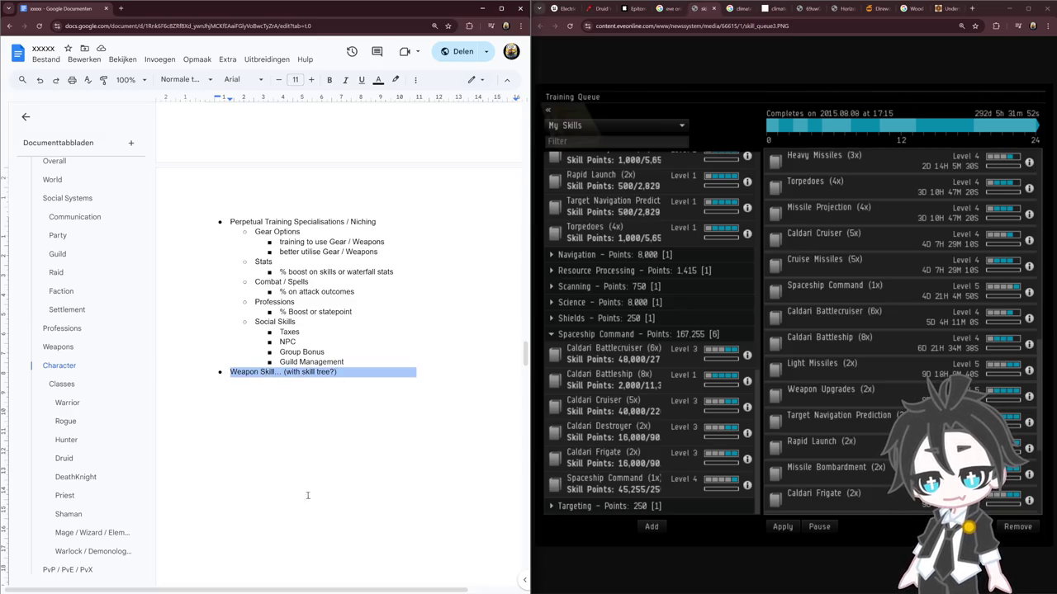
left_click_drag(373, 376, 185, 377)
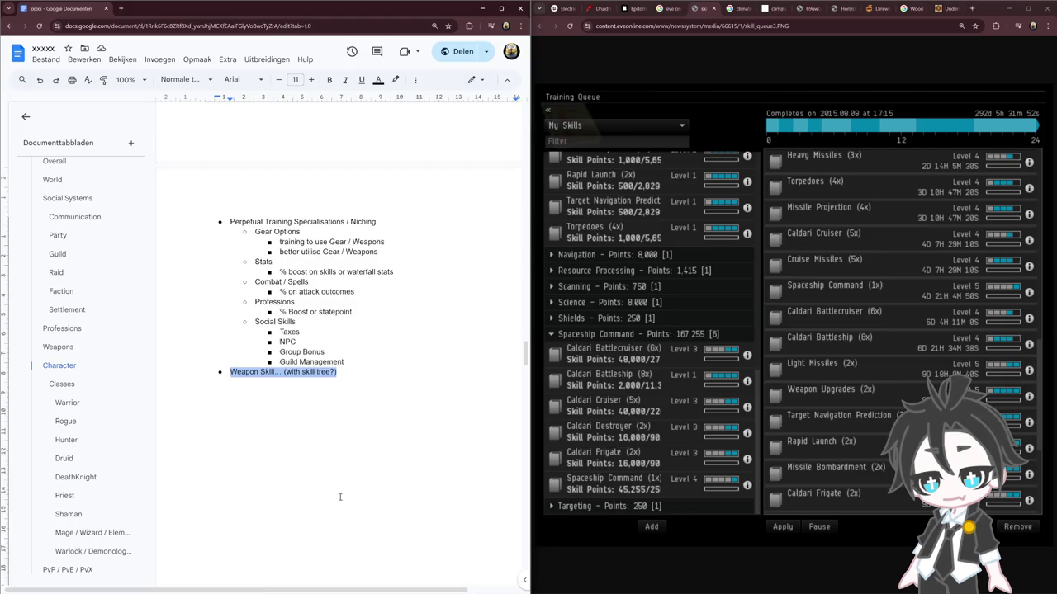
scroll(338, 499, "up", 2)
scroll(417, 482, "down", 3)
left_click_drag(407, 413, 230, 331)
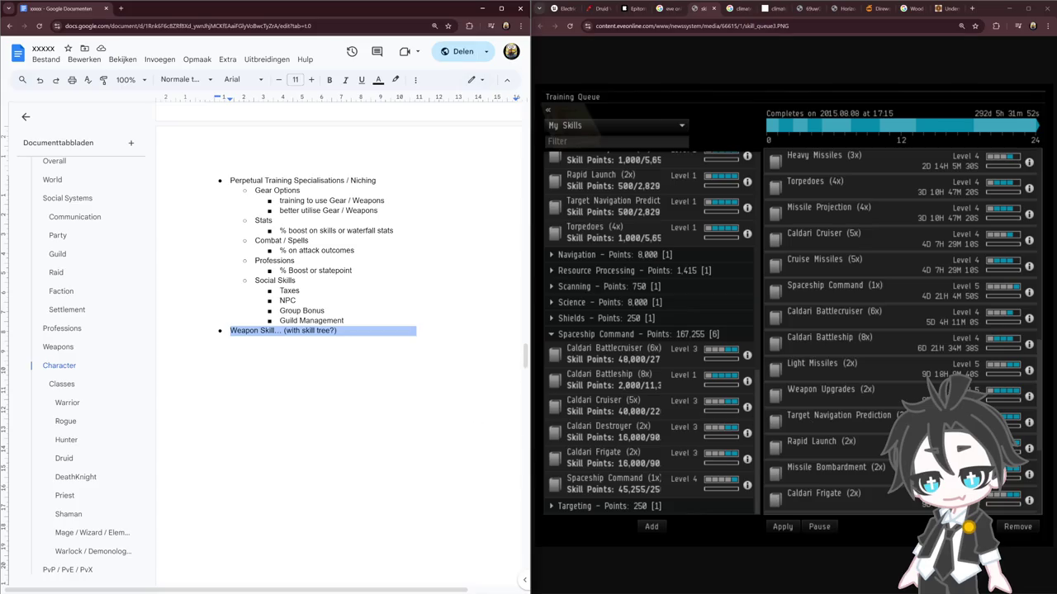
key("alt+Tab")
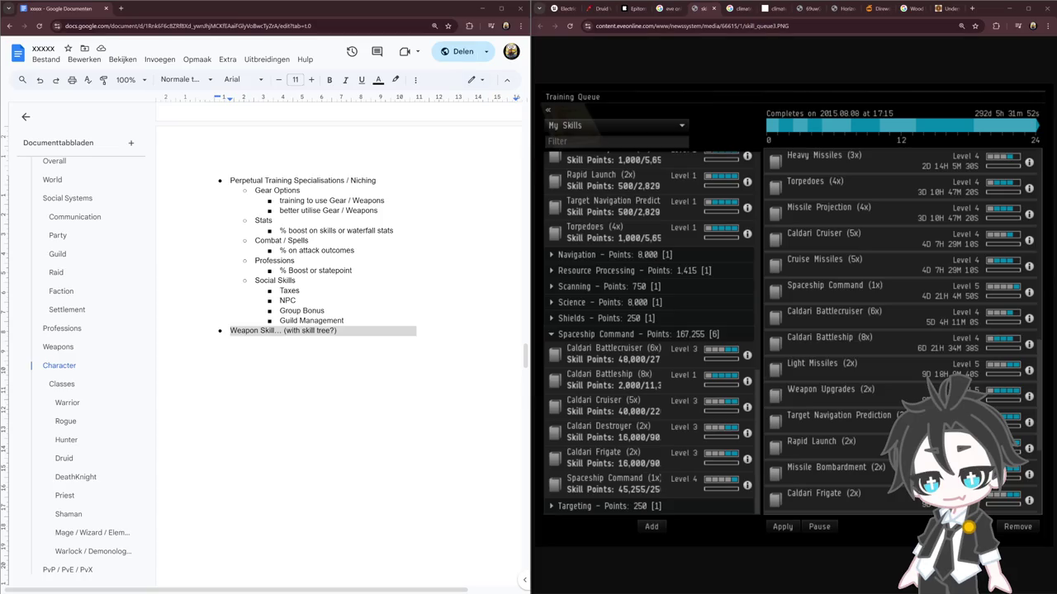
key("super+shift+s")
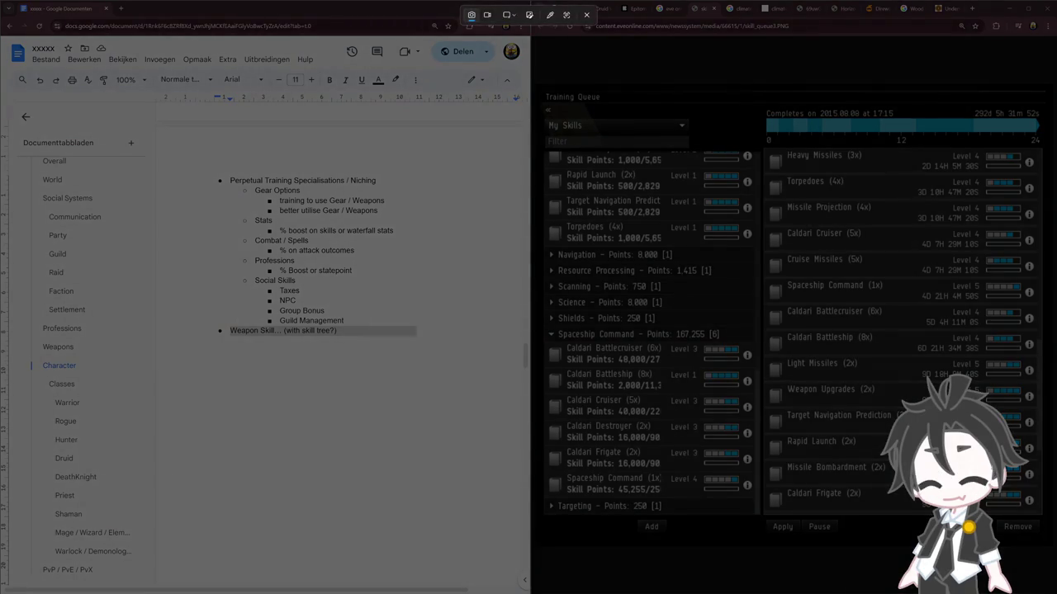
key("Escape")
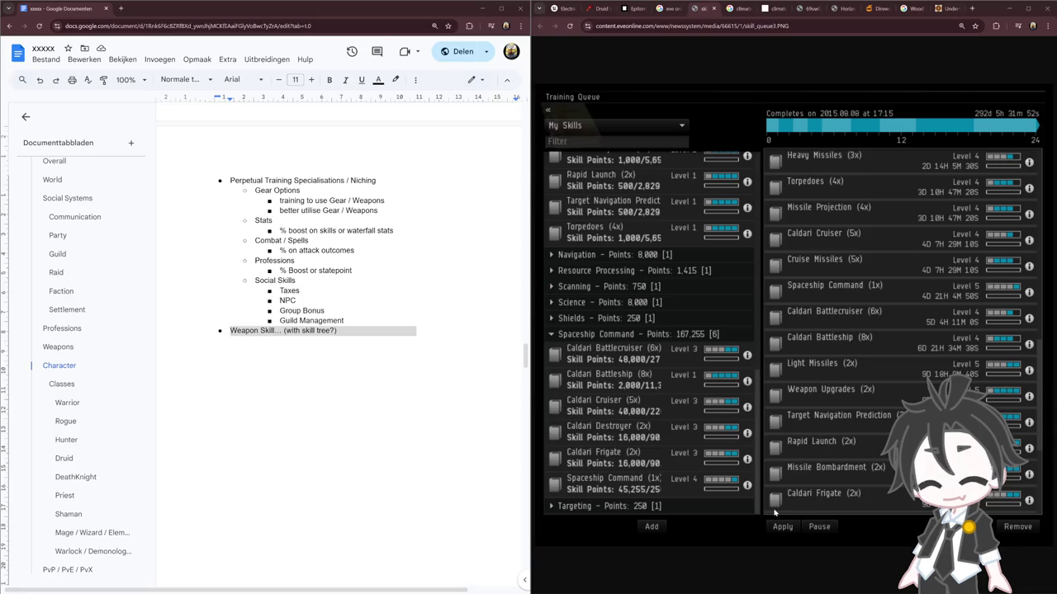
left_click(314, 460)
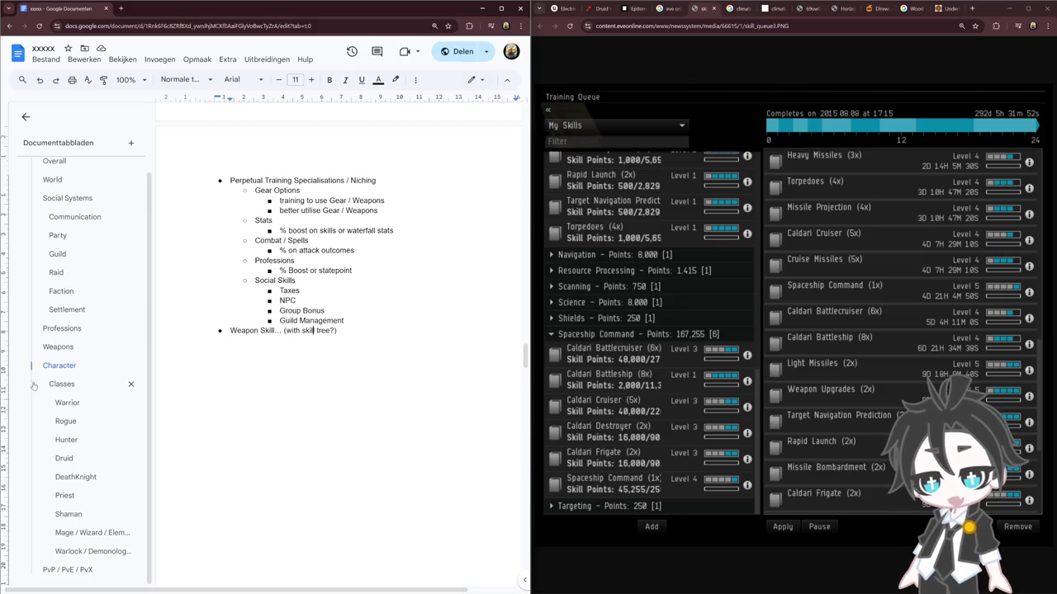
Step: Delete the page break after 'Weapon Skill... (with skill tree?)' and move to the empty bullet after Flying?!
scroll(280, 398, "down", 2)
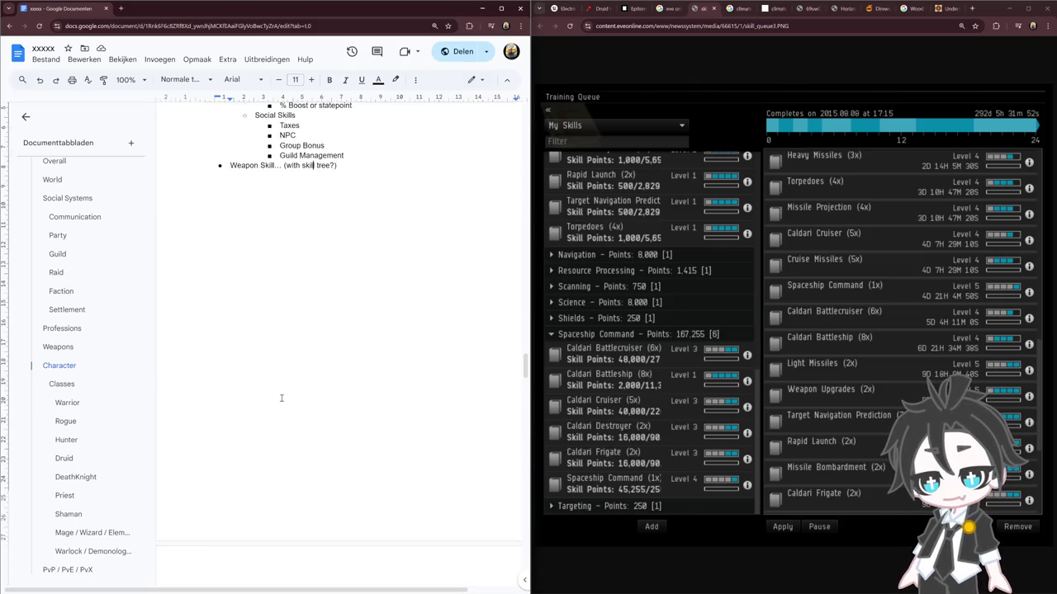
scroll(281, 398, "down", 5)
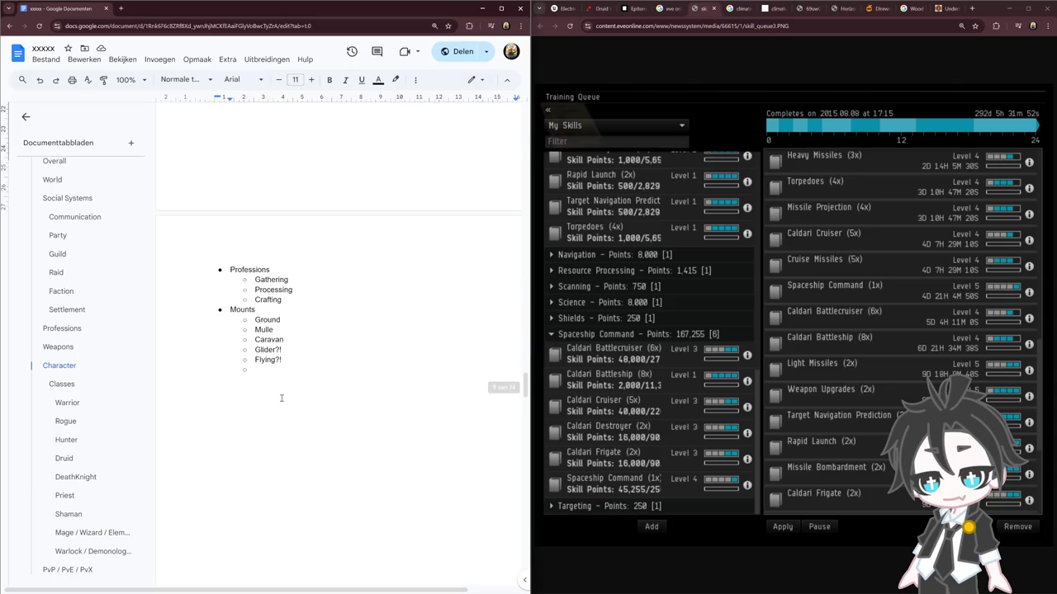
scroll(281, 398, "up", 3)
scroll(281, 398, "up", 1)
scroll(281, 398, "down", 2)
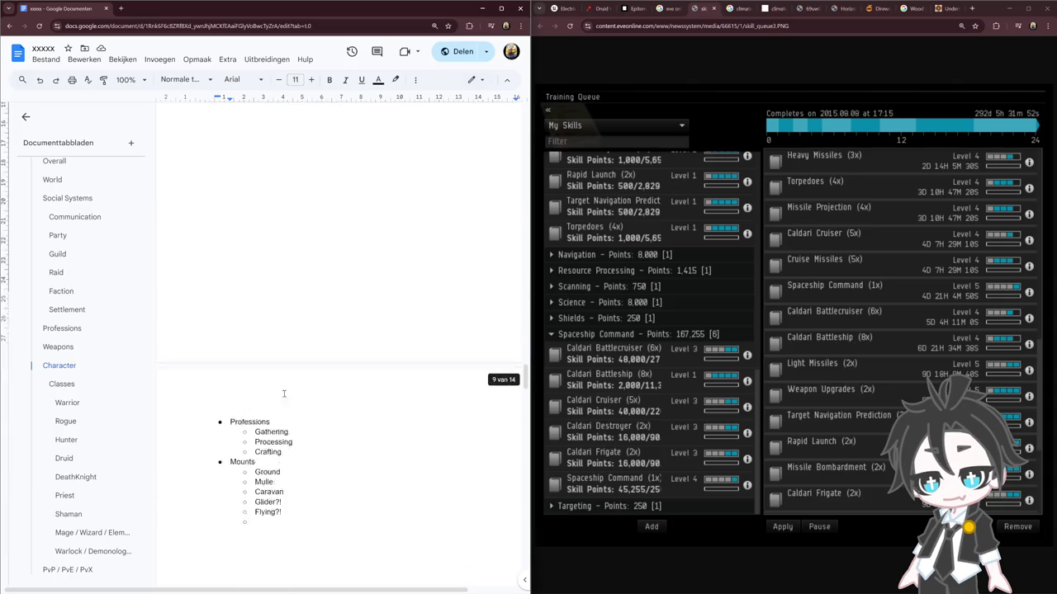
scroll(281, 398, "up", 2)
key("Delete")
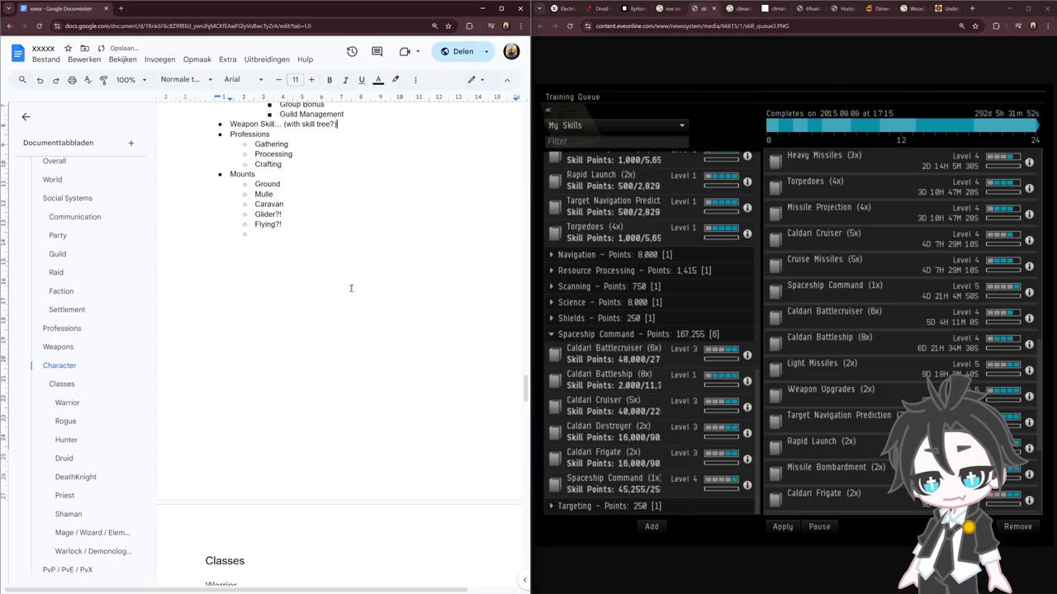
left_click(351, 288)
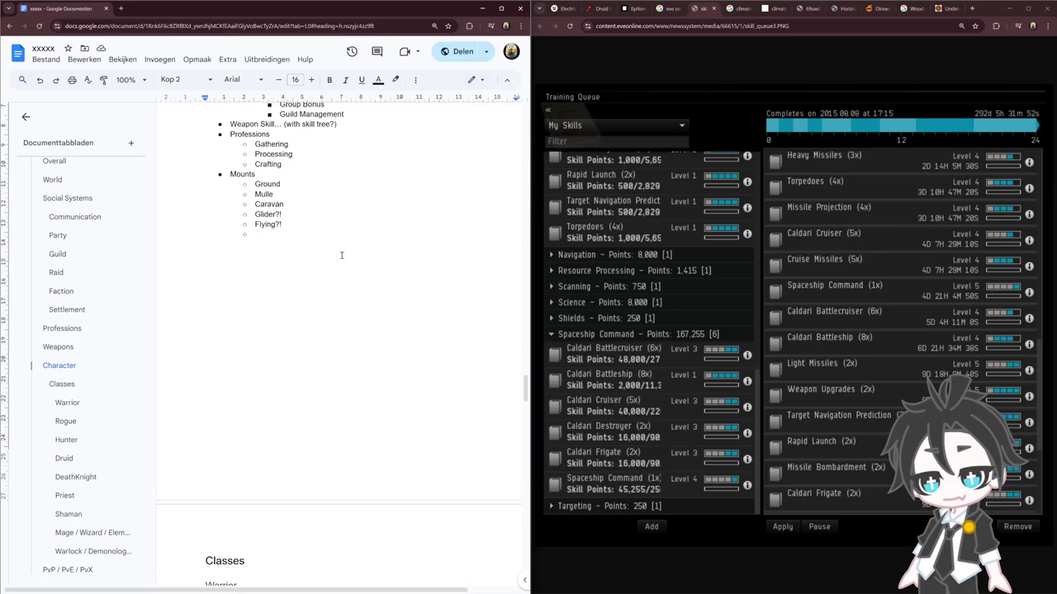
left_click(345, 234)
scroll(264, 386, "down", 4)
scroll(268, 367, "up", 5)
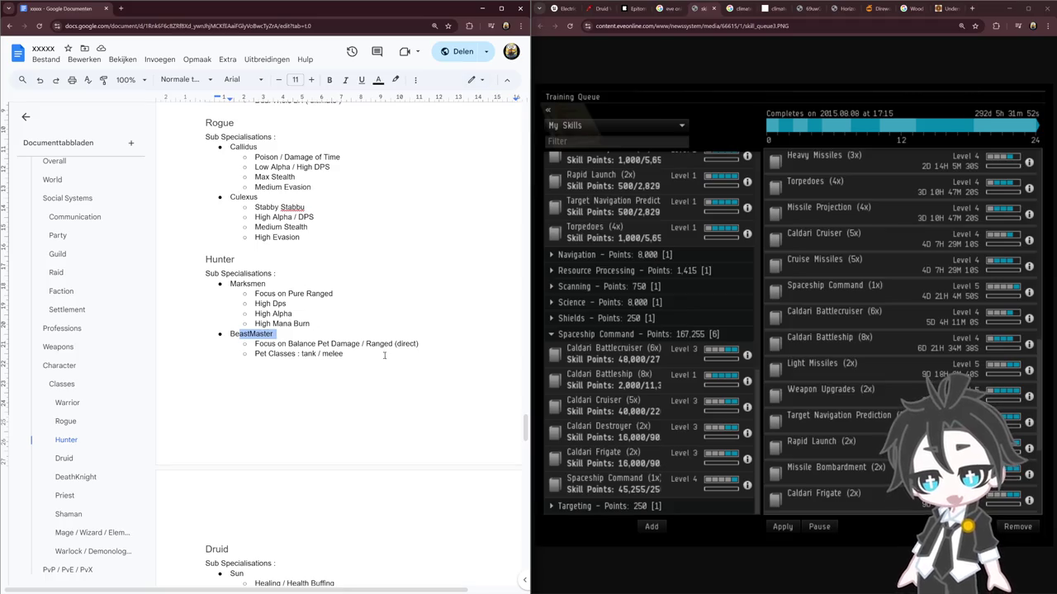
Step: Scroll to the DeathKnight section and select its heading and Blood specialisation
scroll(384, 354, "down", 4)
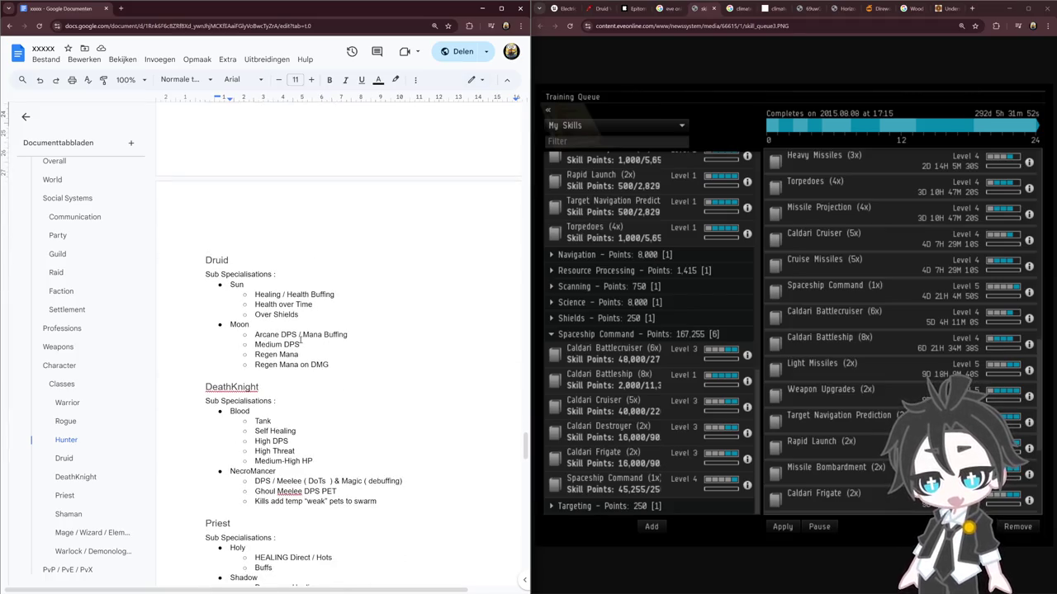
scroll(392, 380, "down", 1)
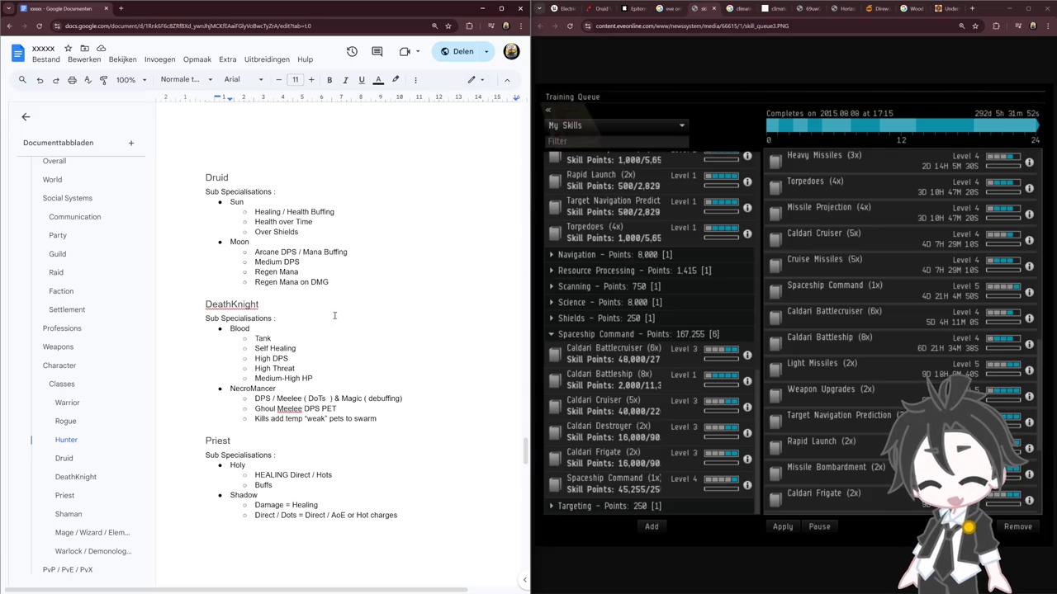
left_click_drag(325, 378, 184, 299)
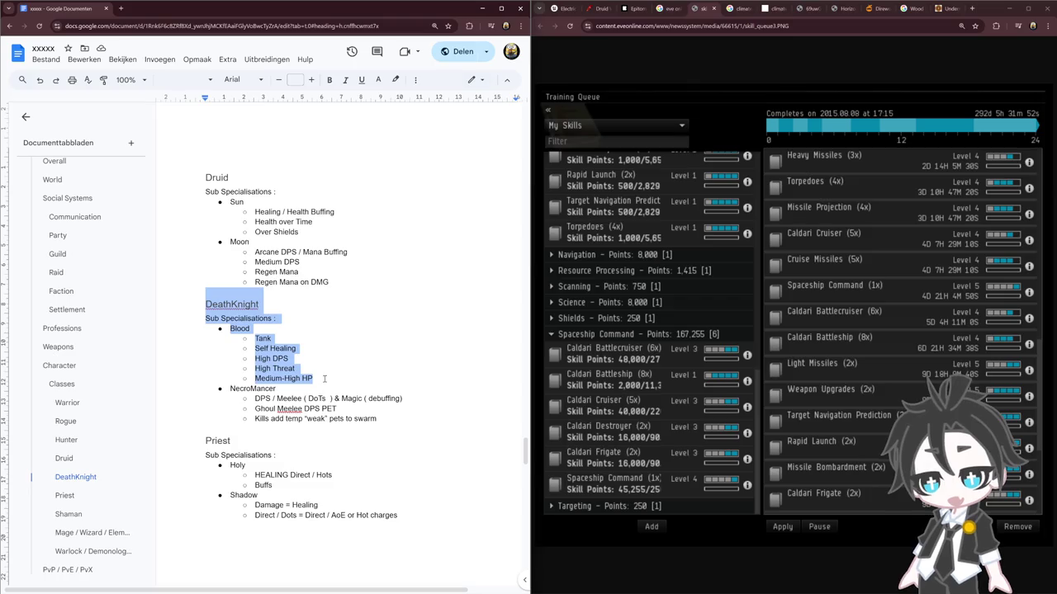
left_click_drag(324, 378, 206, 302)
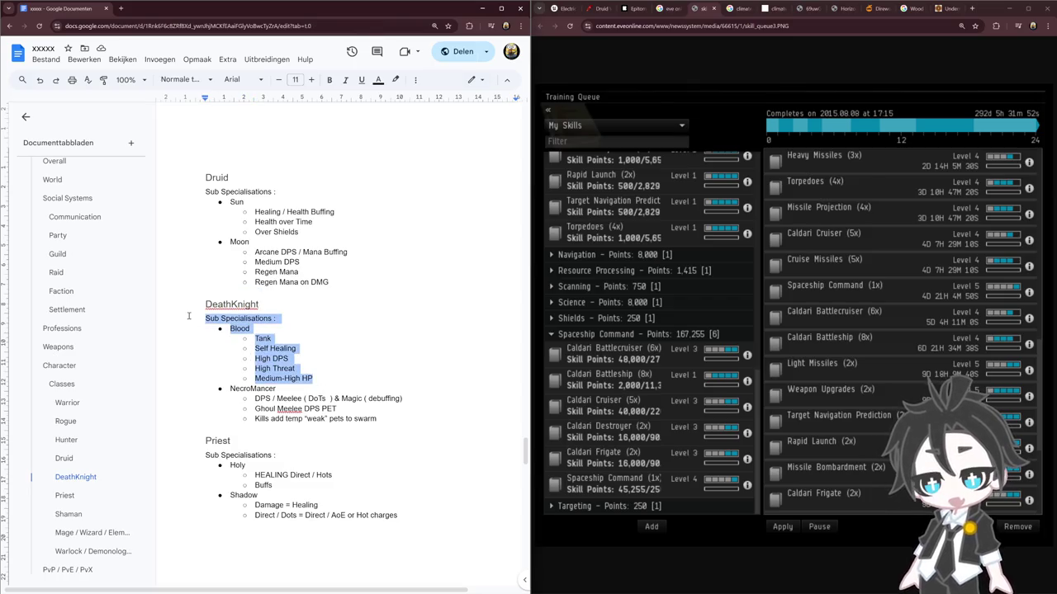
left_click(385, 459)
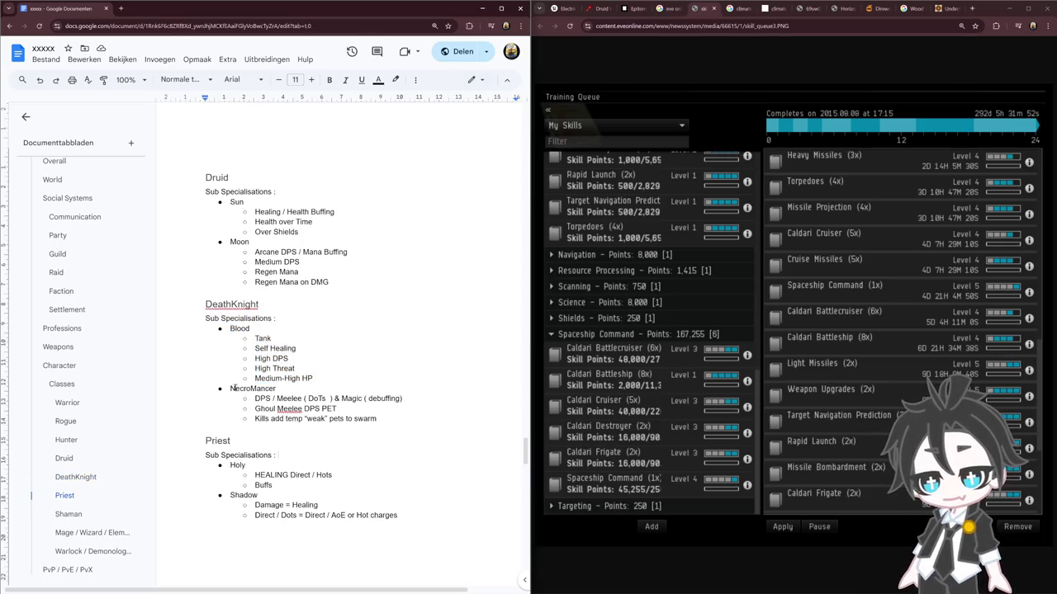
Step: Select the NecroMancer entry and its 'Kills add temp "weak" pets to swarm' line
left_click_drag(232, 388, 379, 401)
left_click(381, 419)
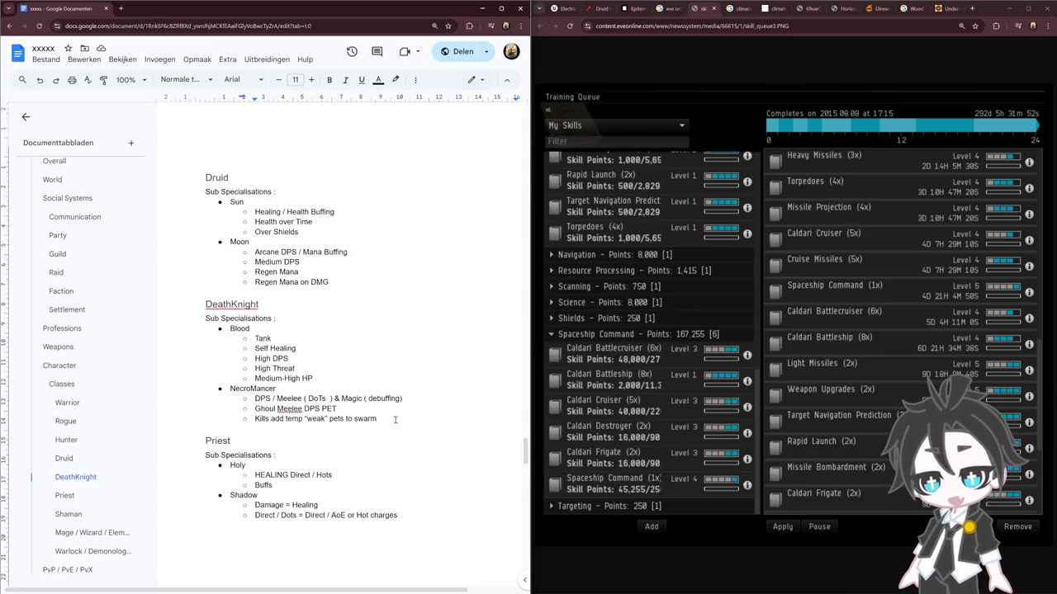
left_click_drag(395, 421, 255, 419)
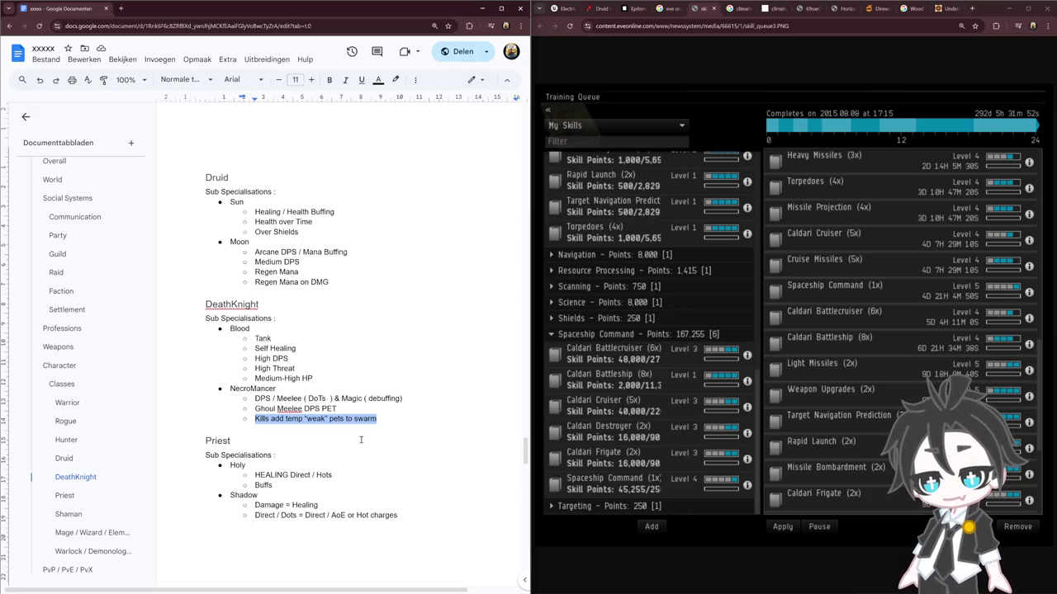
scroll(361, 444, "down", 3)
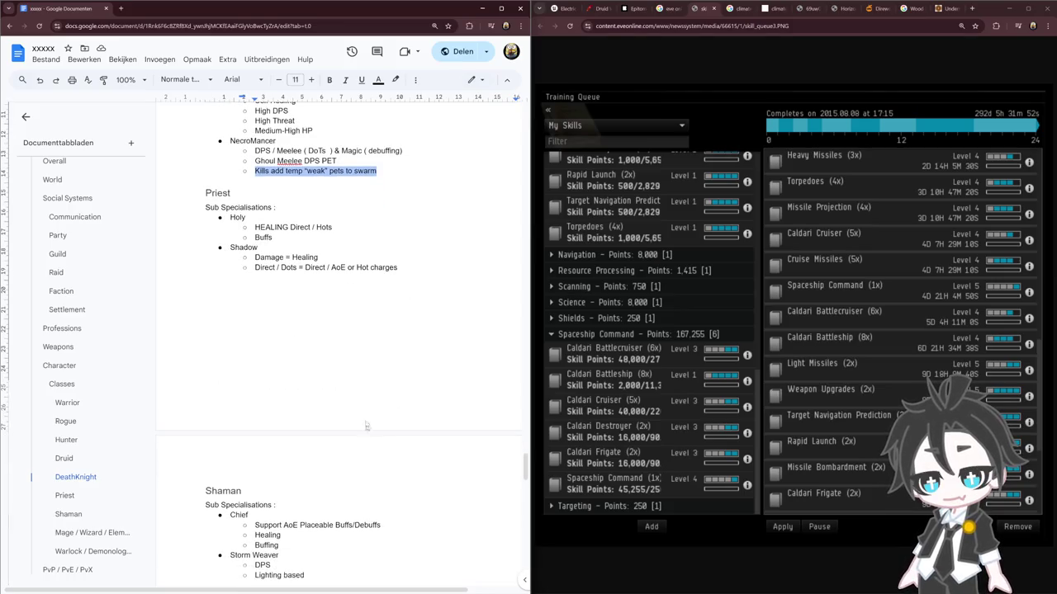
scroll(354, 378, "up", 1)
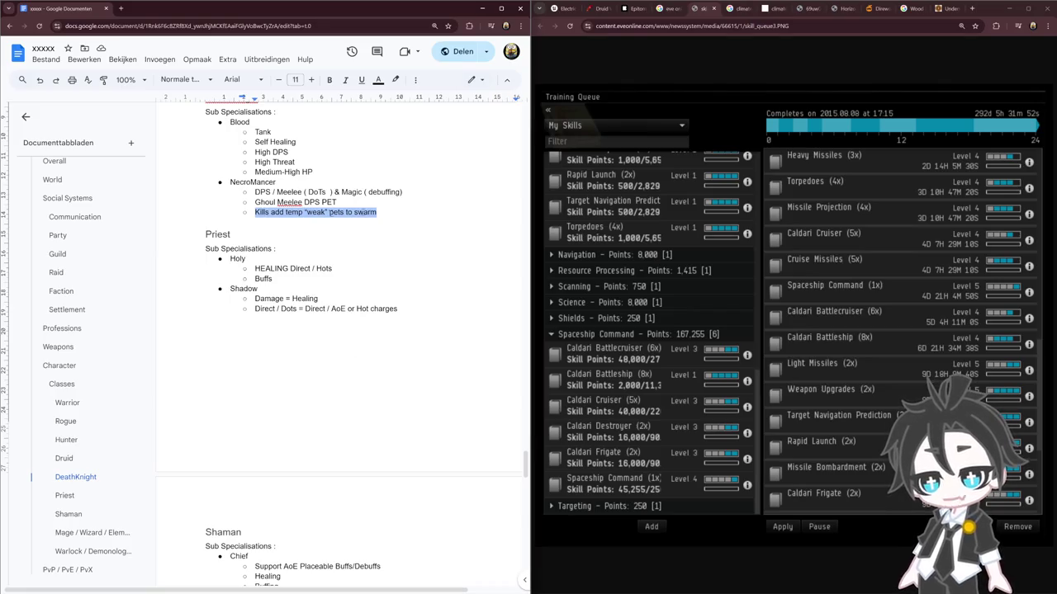
left_click_drag(377, 212, 253, 213)
left_click(386, 214)
triple_click(386, 214)
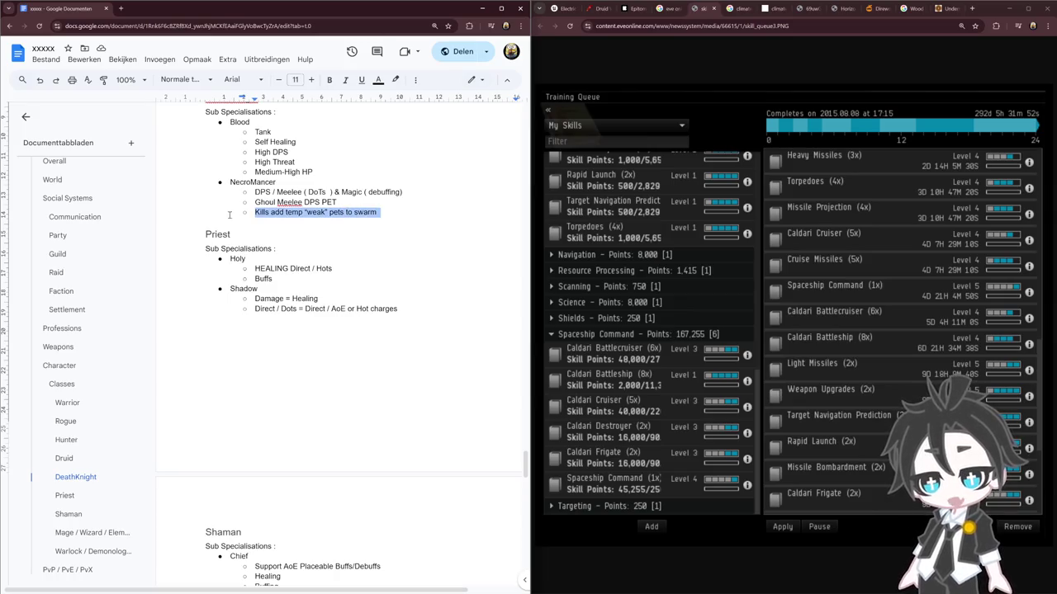
left_click(363, 267)
triple_click(386, 214)
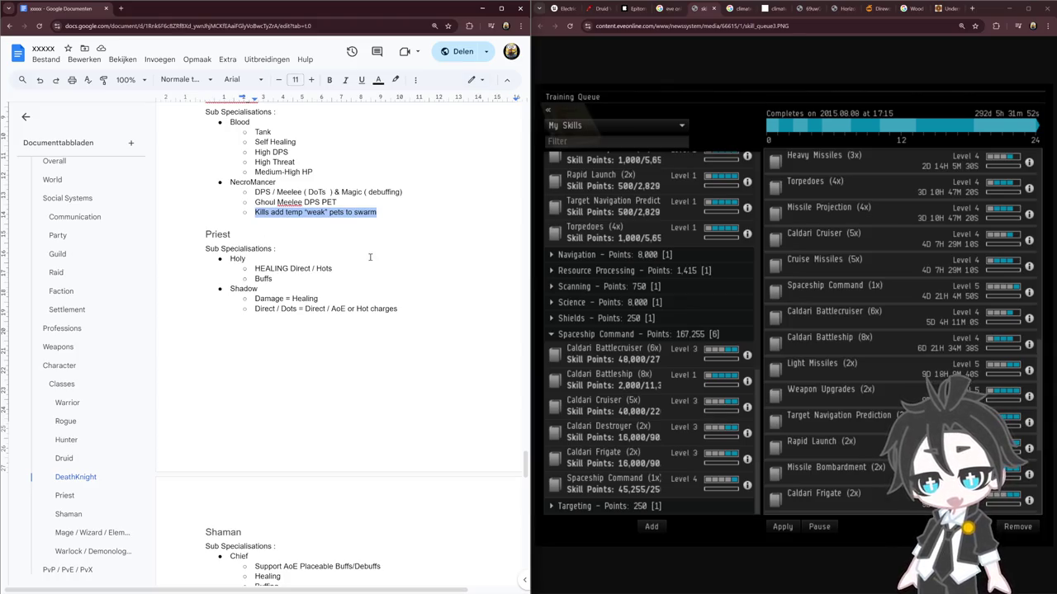
scroll(369, 258, "down", 1)
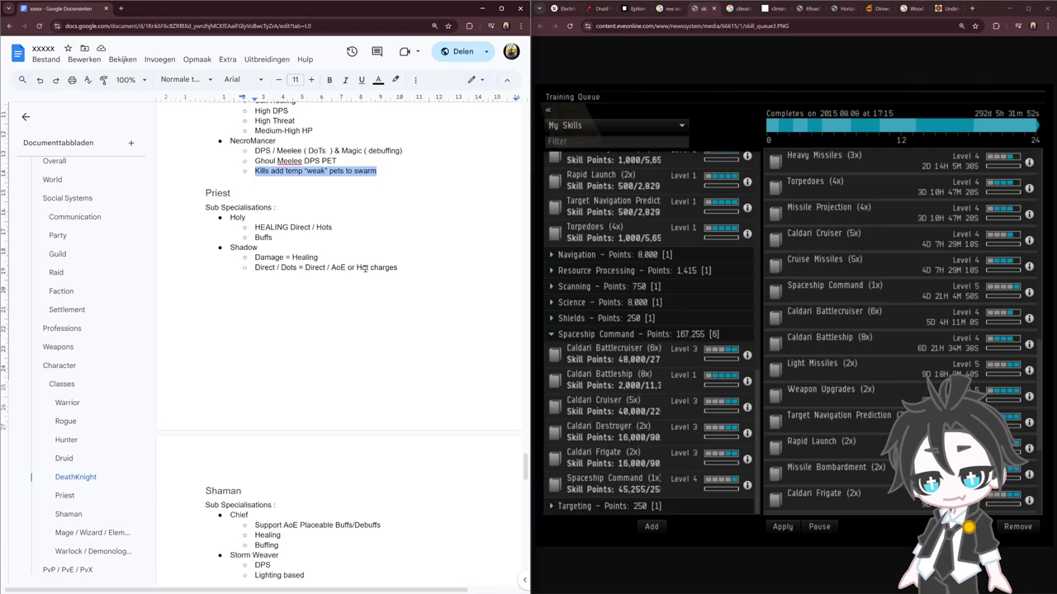
left_click(369, 233)
left_click_drag(387, 174, 224, 166)
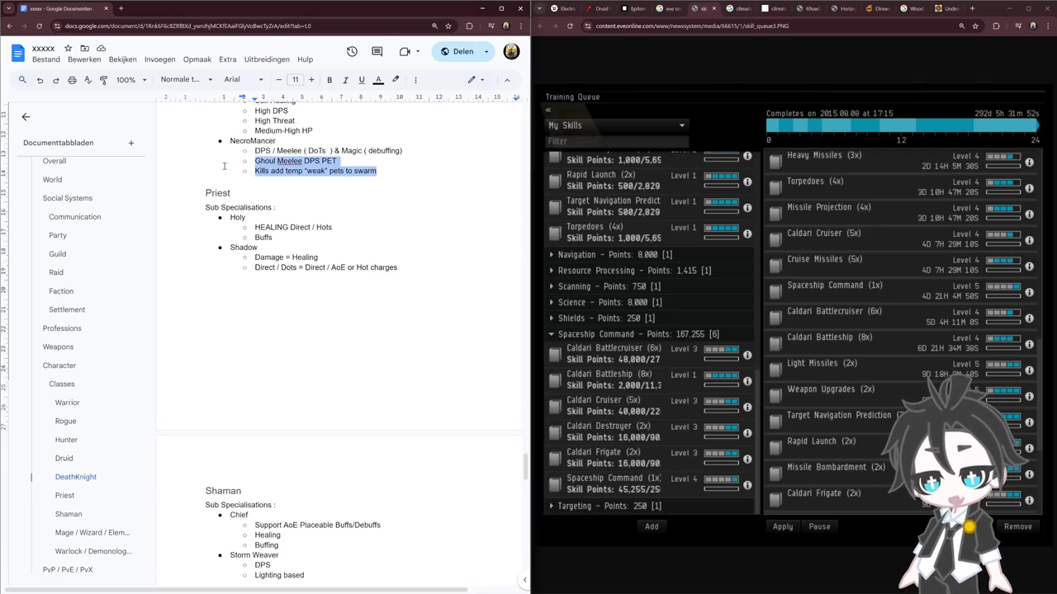
left_click(365, 226)
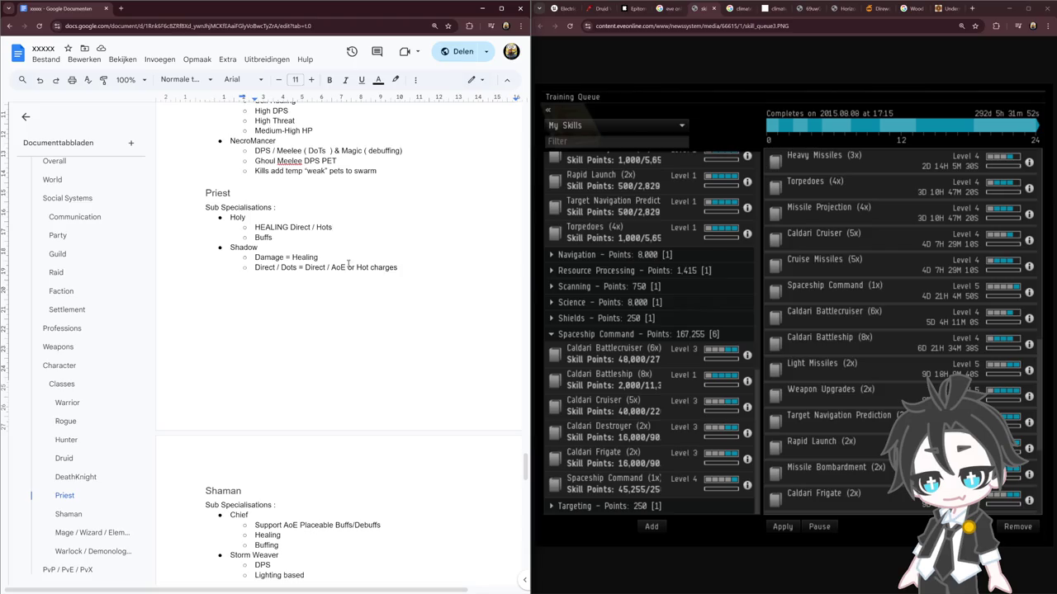
scroll(353, 280, "up", 1)
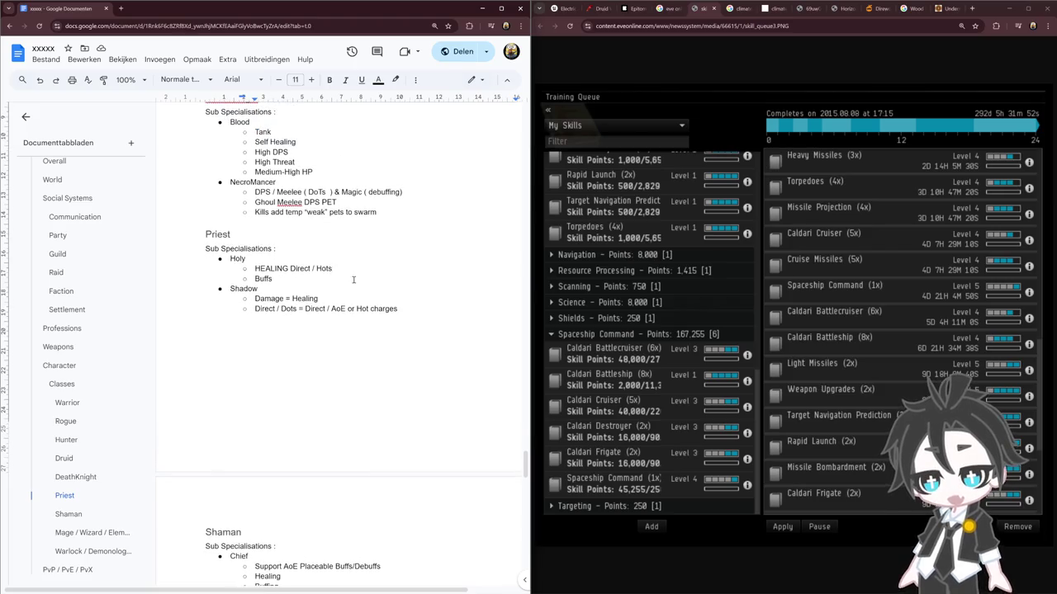
scroll(353, 279, "up", 5)
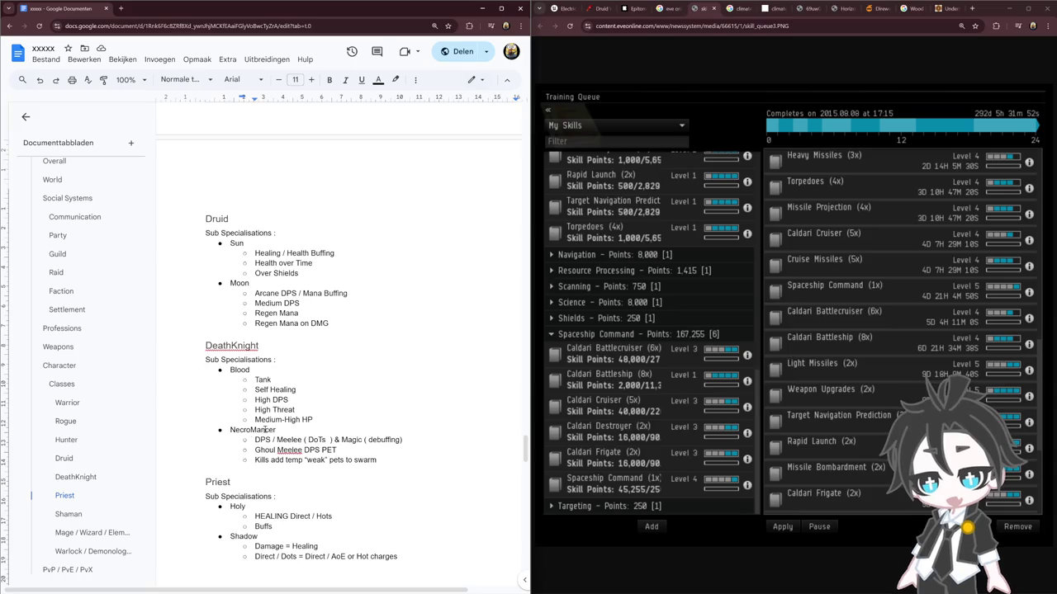
scroll(260, 430, "up", 6)
mouse_move(230, 292)
left_mouse_down()
mouse_move(336, 303)
mouse_move(345, 314)
left_mouse_up()
scroll(367, 369, "down", 5)
scroll(367, 369, "up", 2)
scroll(366, 367, "up", 2)
scroll(395, 277, "down", 3)
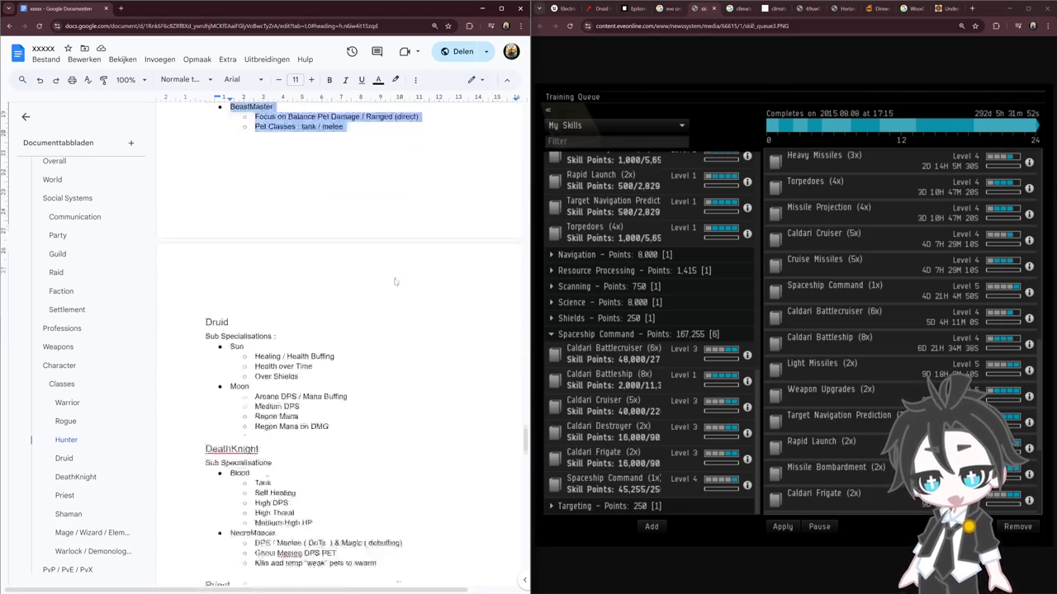
scroll(395, 277, "down", 4)
left_click_drag(253, 398, 413, 421)
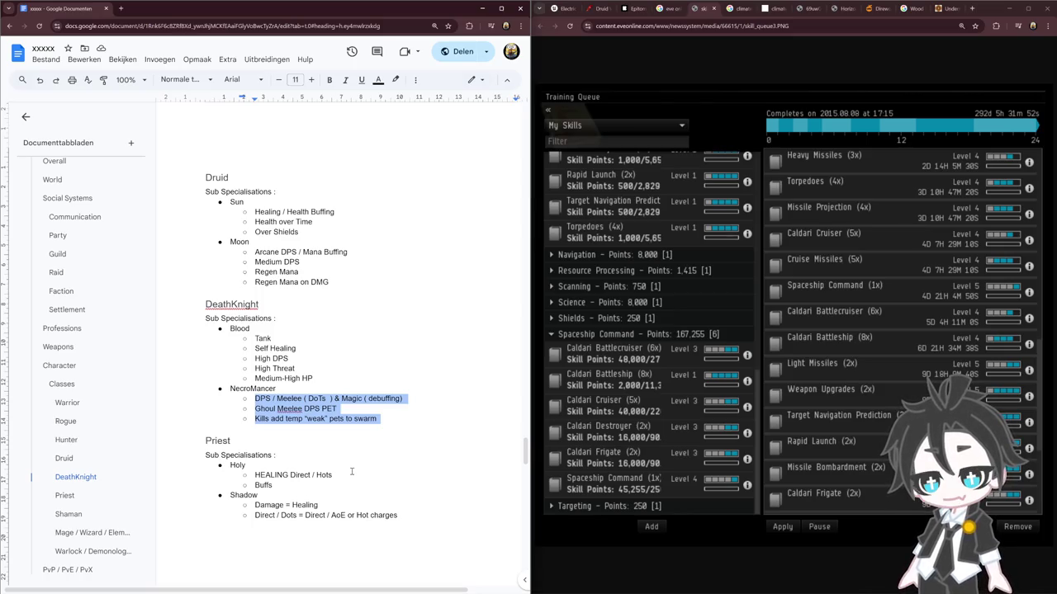
scroll(352, 471, "up", 3)
scroll(422, 337, "up", 1)
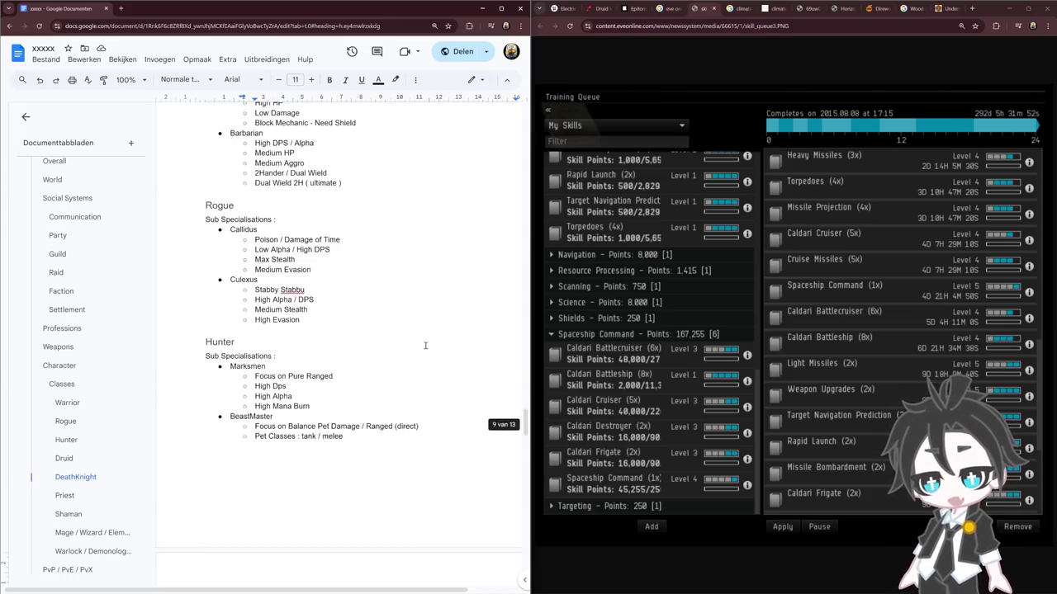
left_click(238, 132)
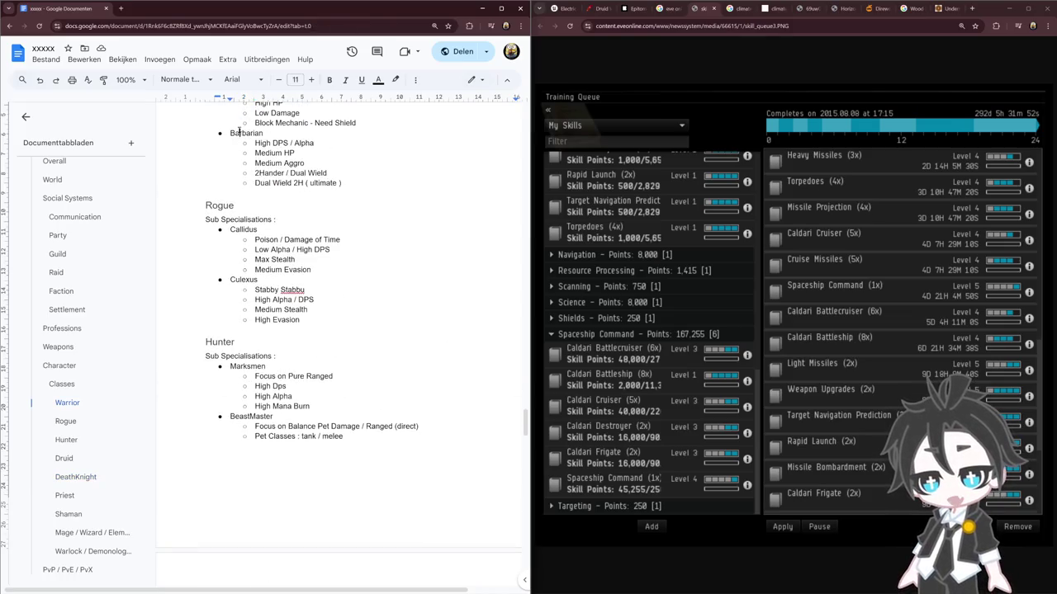
triple_click(257, 183)
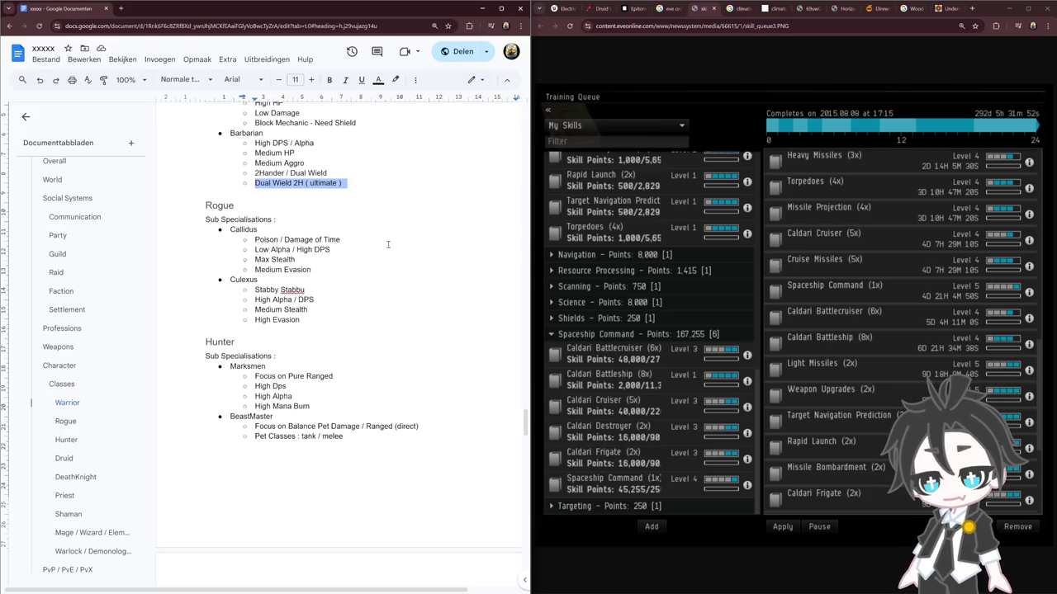
double_click(323, 183)
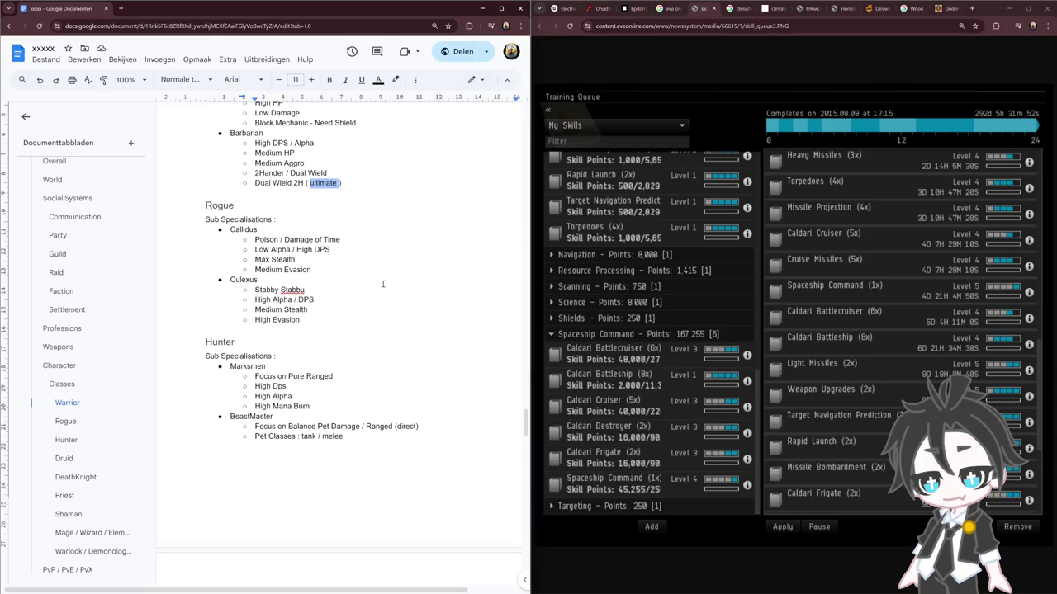
scroll(383, 284, "down", 3)
scroll(382, 284, "down", 2)
scroll(382, 284, "up", 1)
left_click_drag(377, 419, 234, 418)
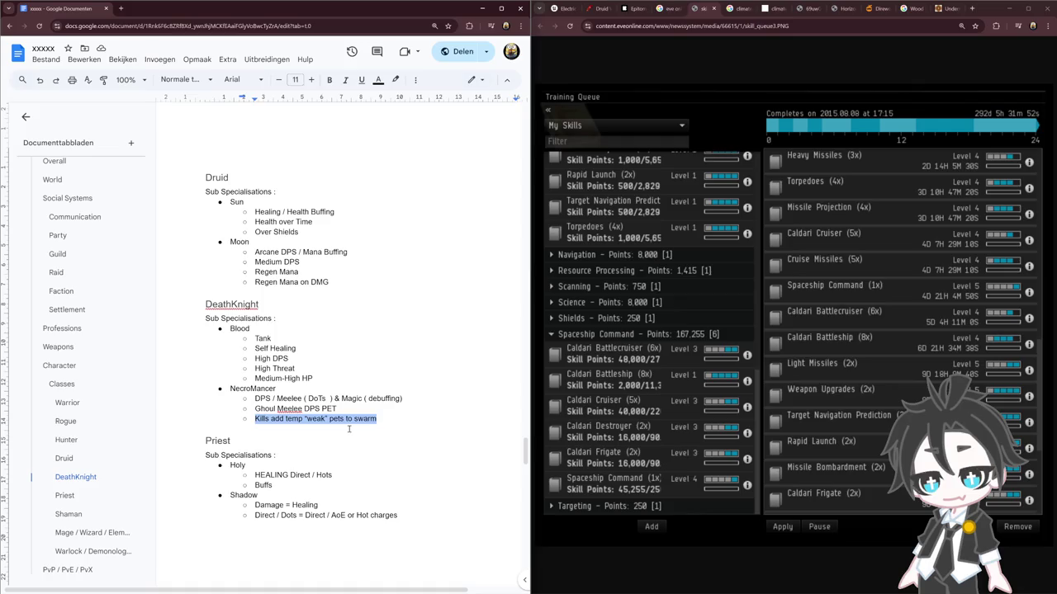
double_click(294, 418)
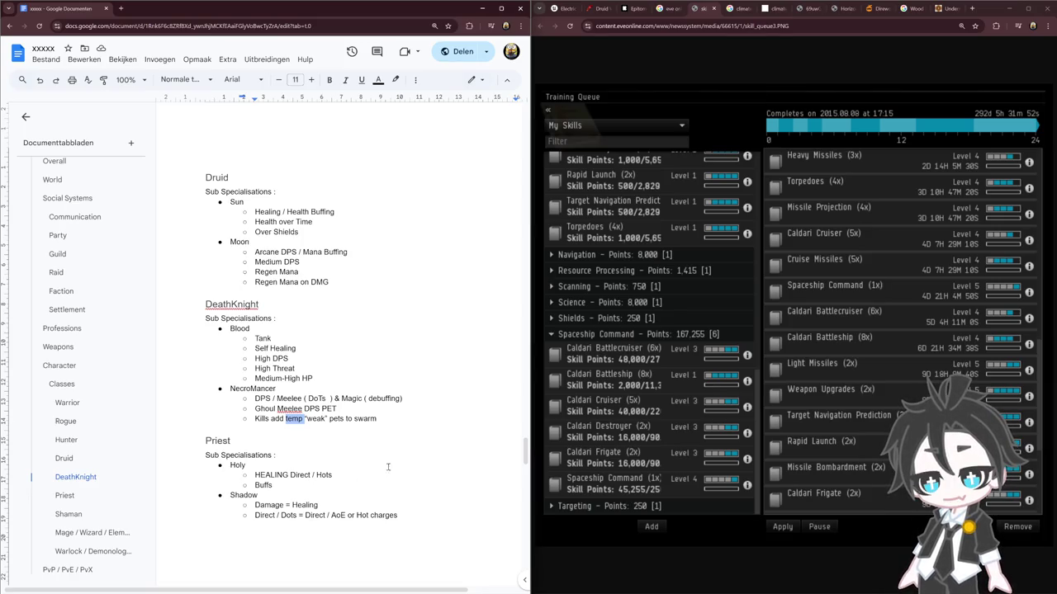
Step: Scroll past the Priest notes, briefly selecting the Holy bullet and the empty line after Priest
scroll(385, 468, "down", 5)
scroll(385, 468, "down", 1)
scroll(385, 468, "up", 3)
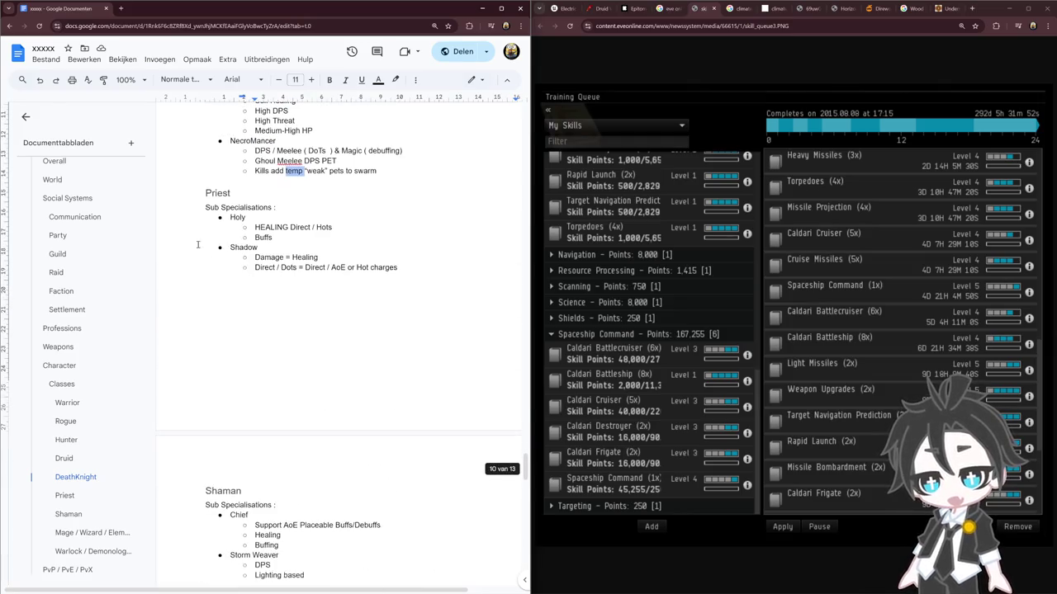
left_click_drag(334, 227, 248, 248)
left_click(409, 289)
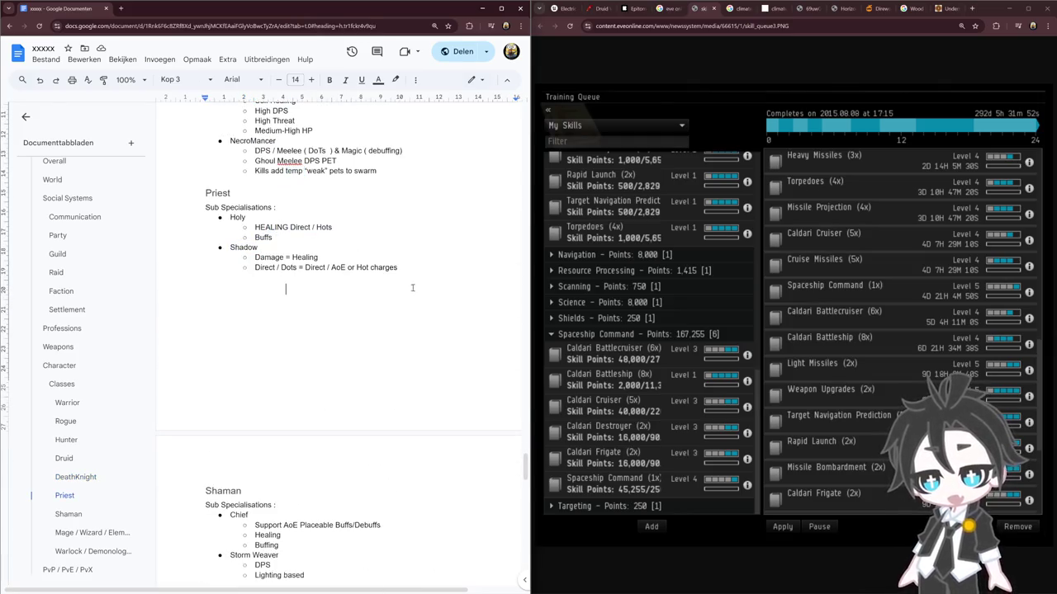
left_click_drag(409, 289, 206, 208)
scroll(334, 371, "down", 1)
scroll(334, 371, "up", 3)
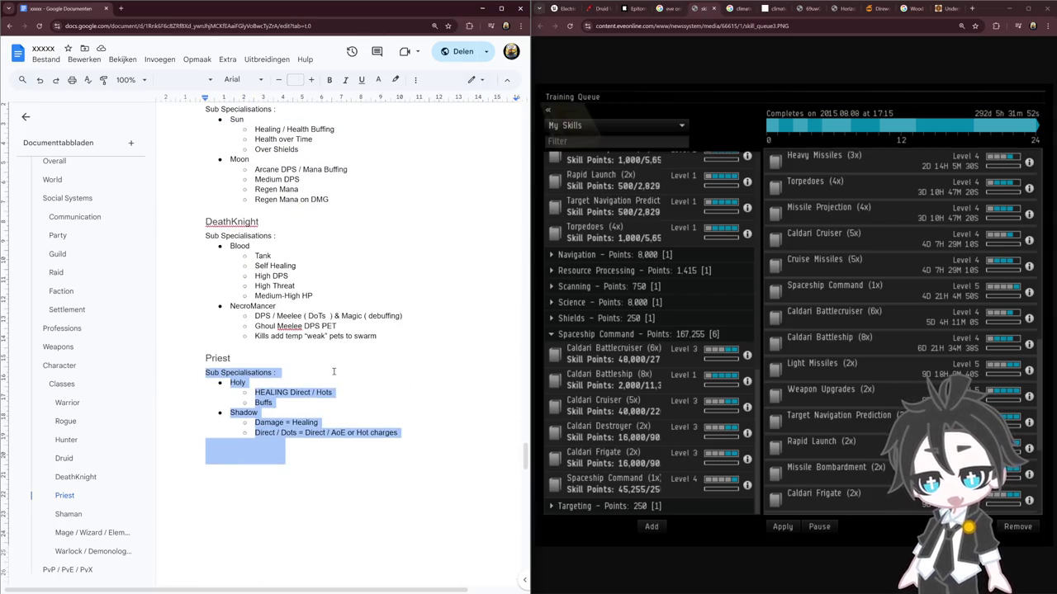
scroll(333, 372, "down", 2)
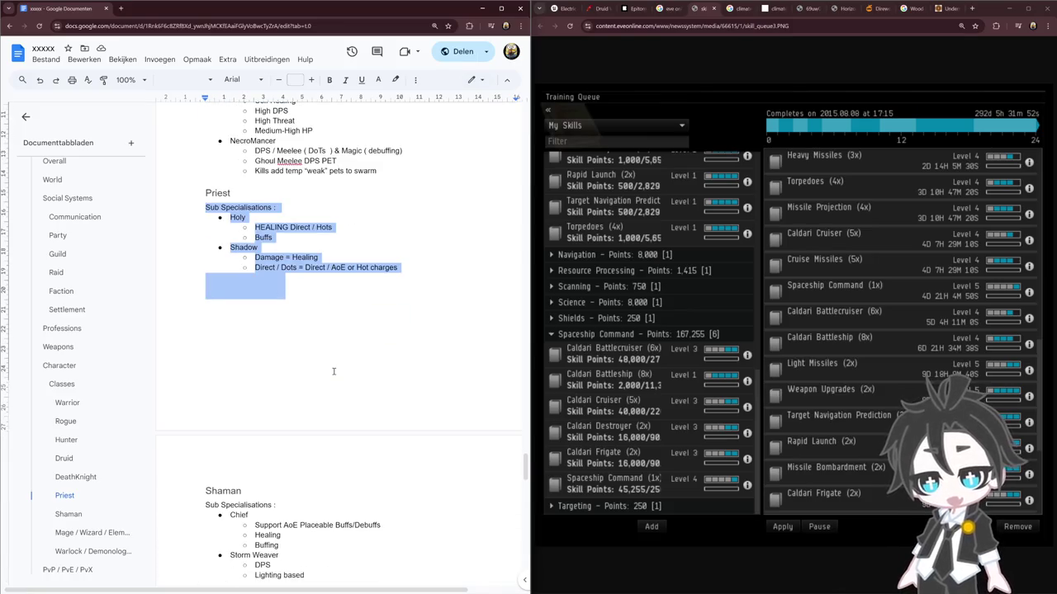
scroll(333, 372, "down", 3)
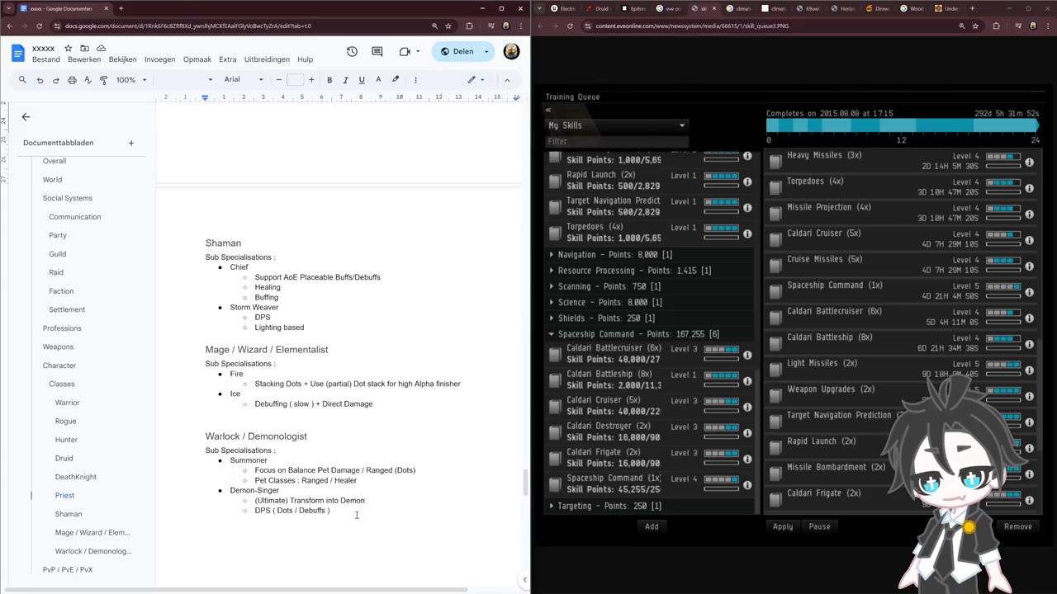
Step: Select the Ice debuff through Warlock lines and the Shaman Healing to Lighting based lines
left_click_drag(357, 515, 252, 404)
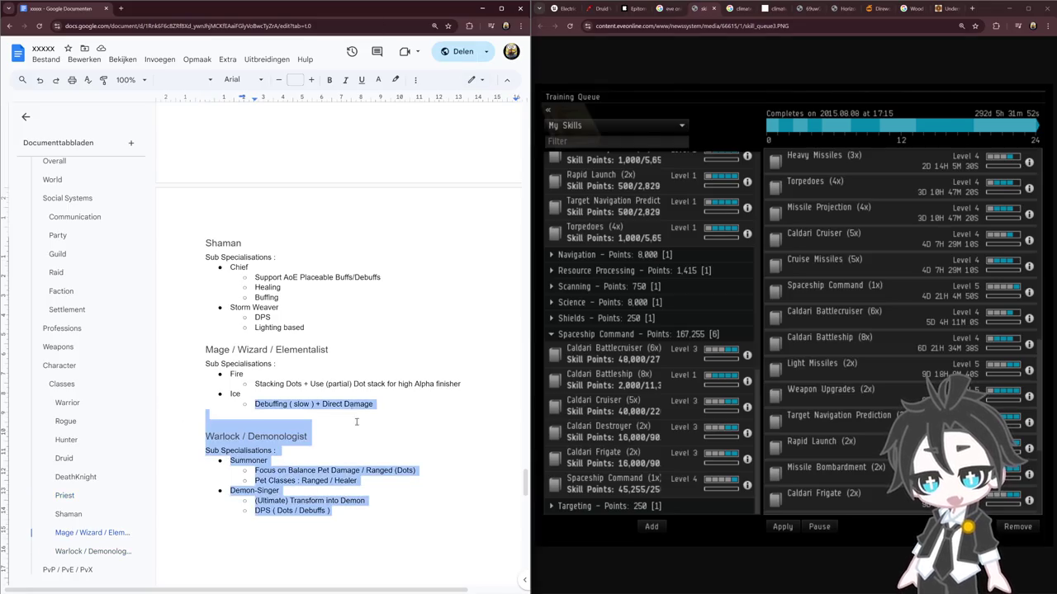
left_click_drag(340, 330, 254, 285)
left_click(337, 342)
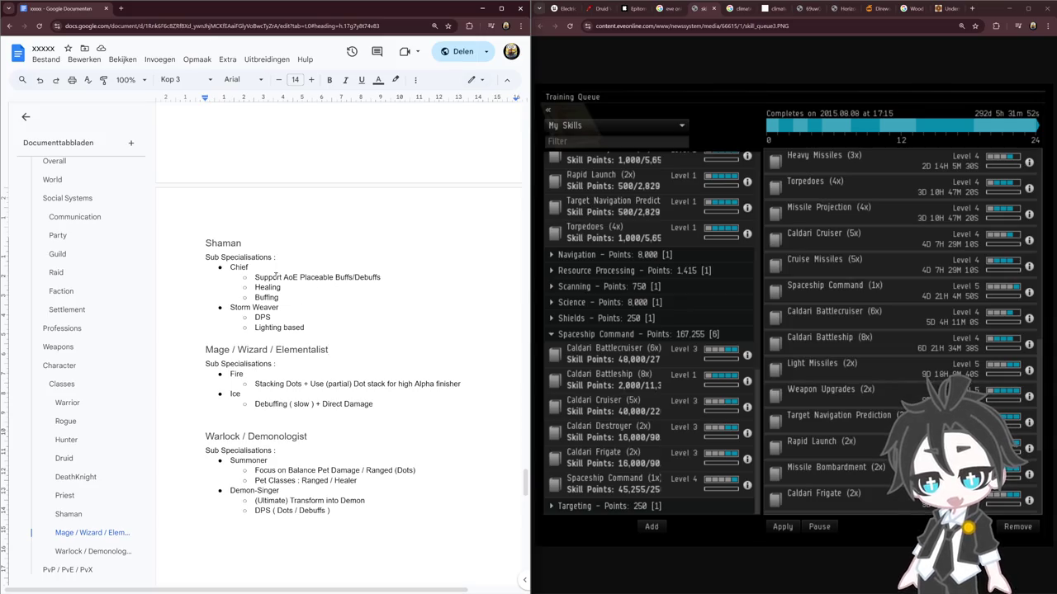
left_click_drag(274, 278, 421, 277)
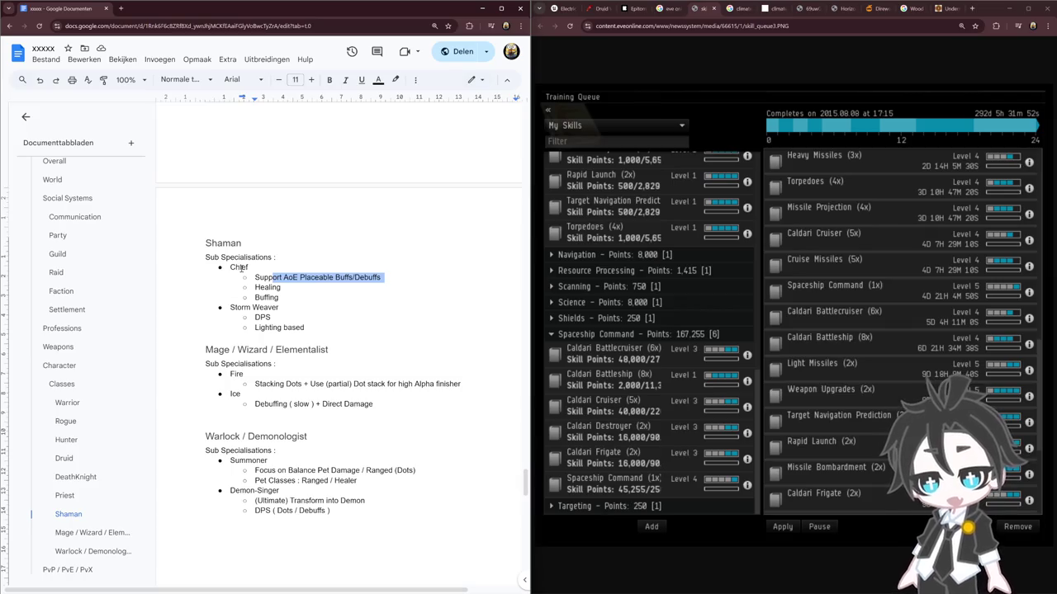
Step: Select from Buffing through the Mage / Wizard / Elementalist heading, leaving the caret at its end
scroll(355, 293, "up", 5)
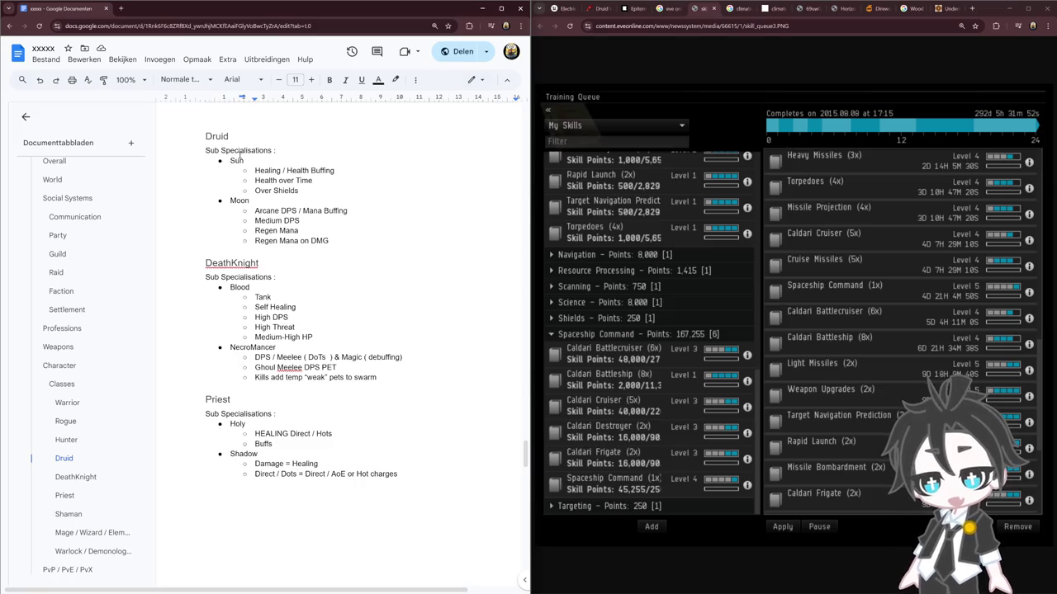
left_click_drag(278, 169, 264, 264)
scroll(344, 335, "down", 5)
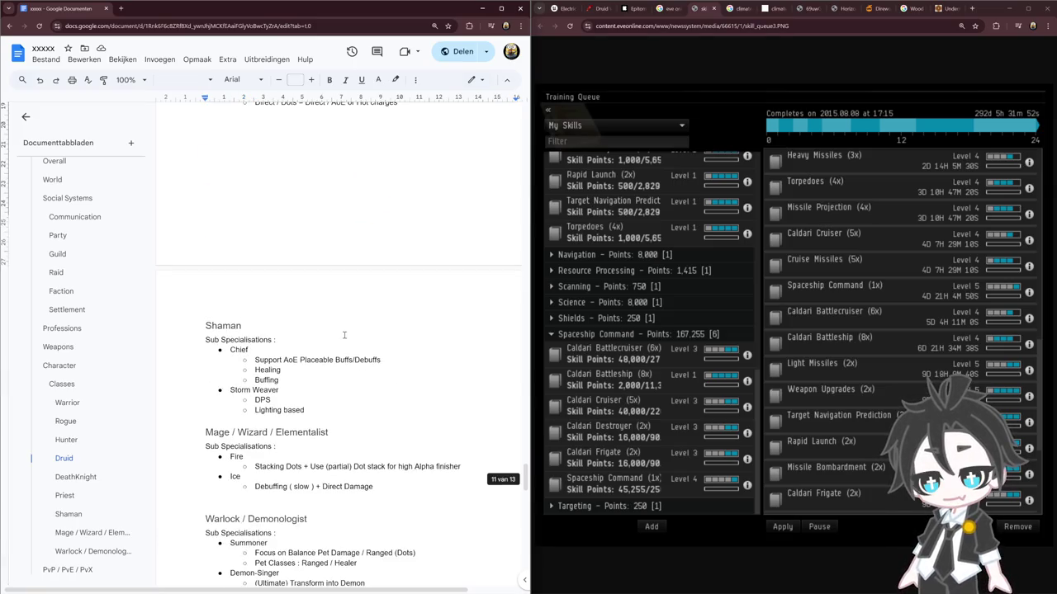
left_click_drag(329, 396, 357, 427)
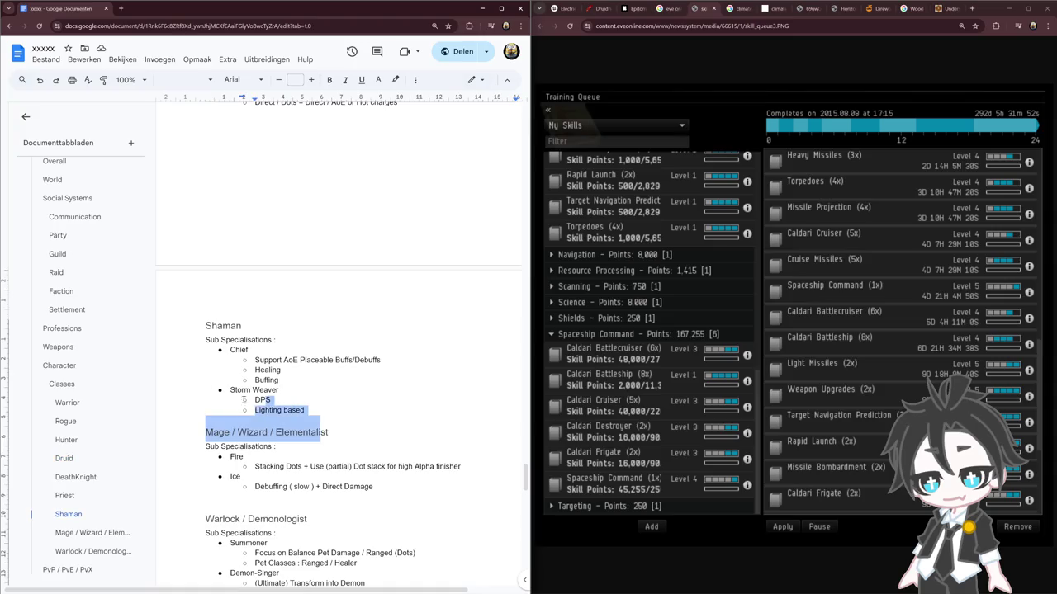
left_click(358, 427)
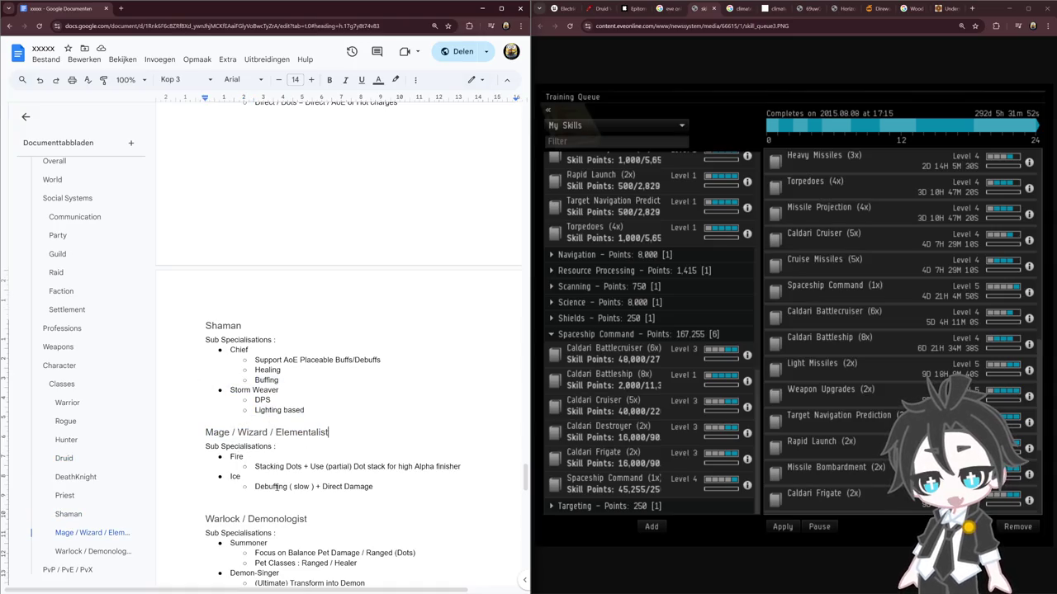
scroll(379, 445, "down", 2)
scroll(380, 446, "down", 2)
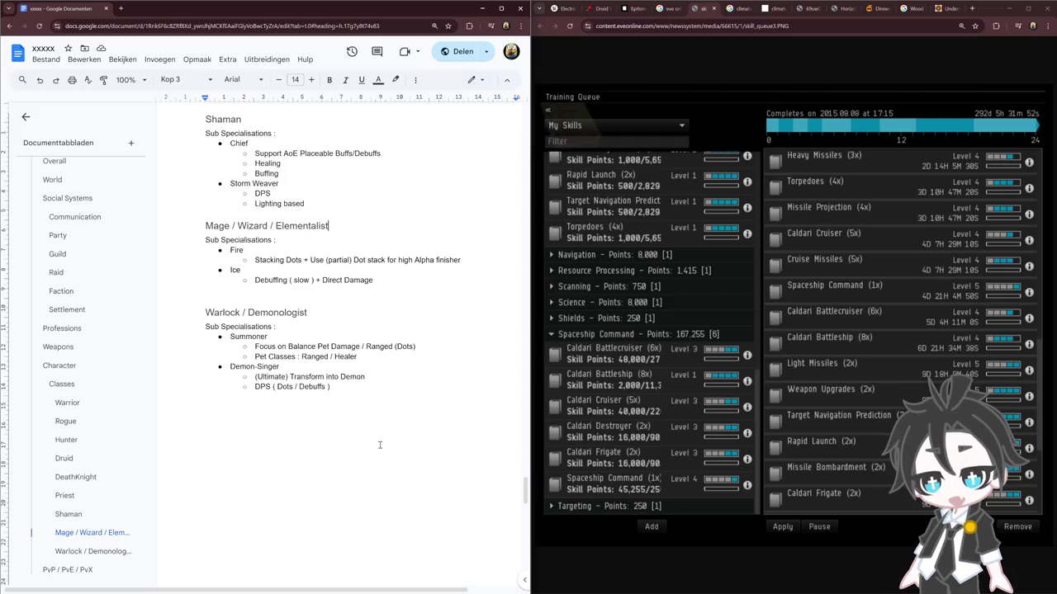
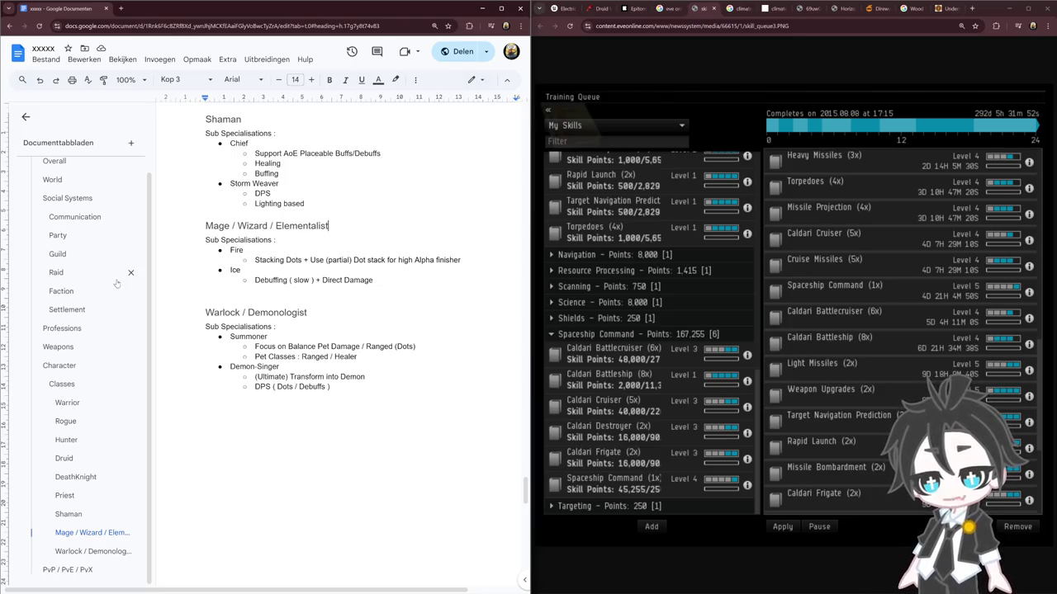
Step: Review the DeathKnight Blood lines in the notes and bring up the Wowhead Druid calculator
scroll(271, 301, "up", 5)
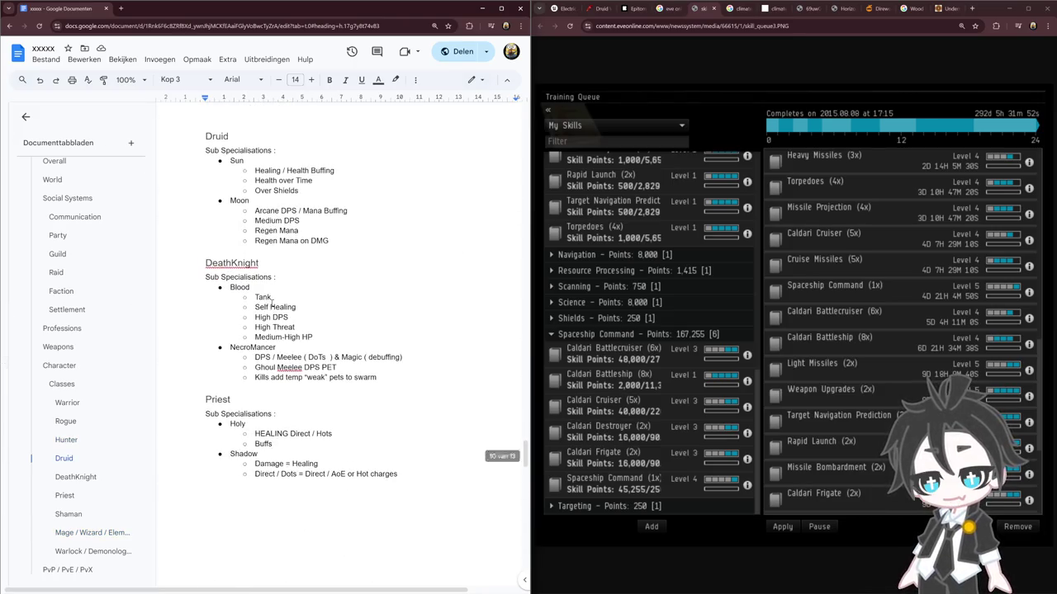
left_click_drag(205, 263, 351, 330)
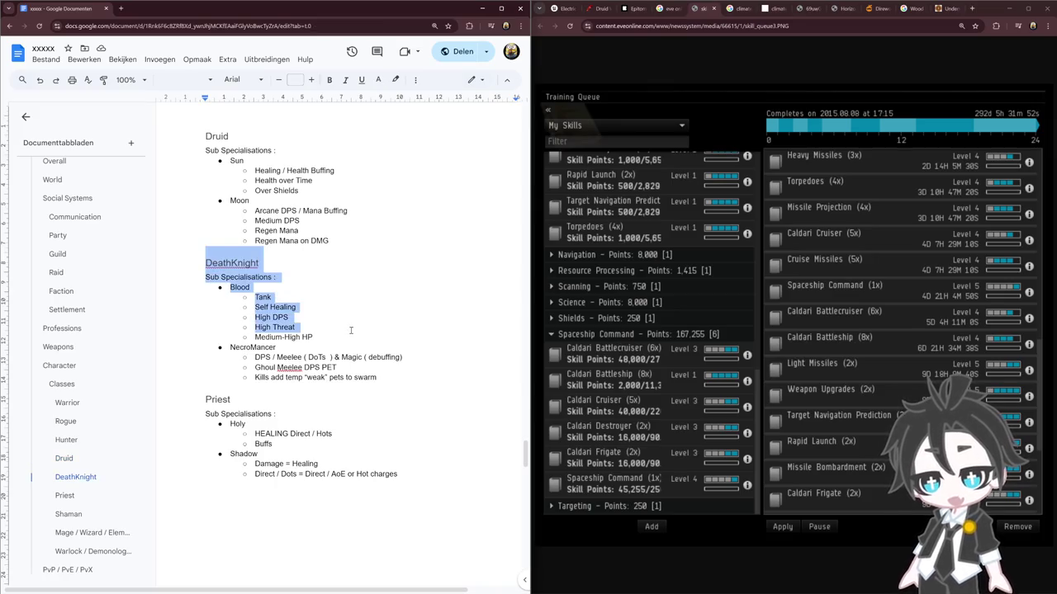
double_click(240, 287)
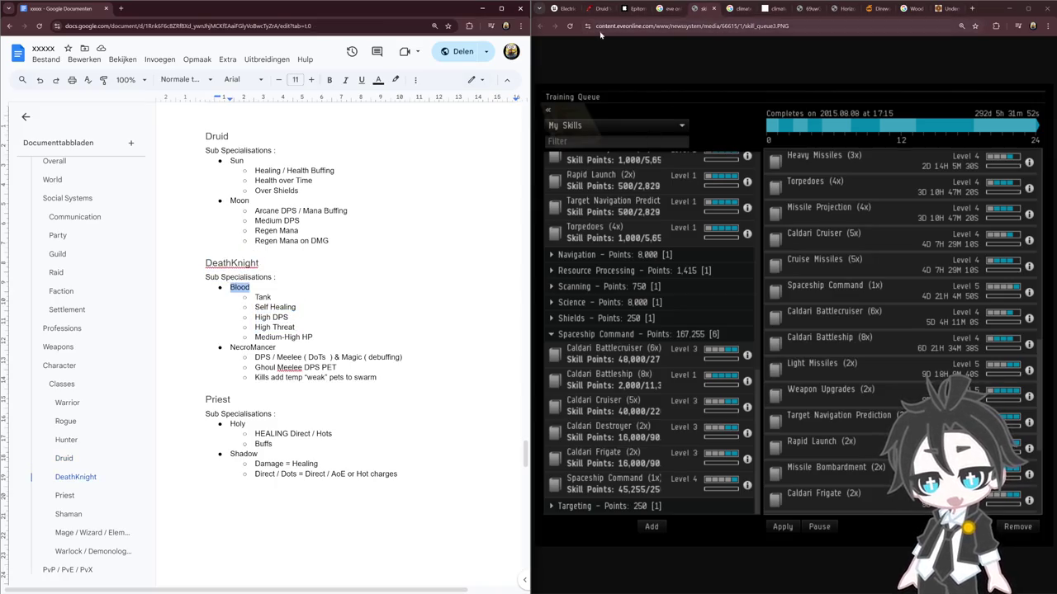
left_click(600, 8)
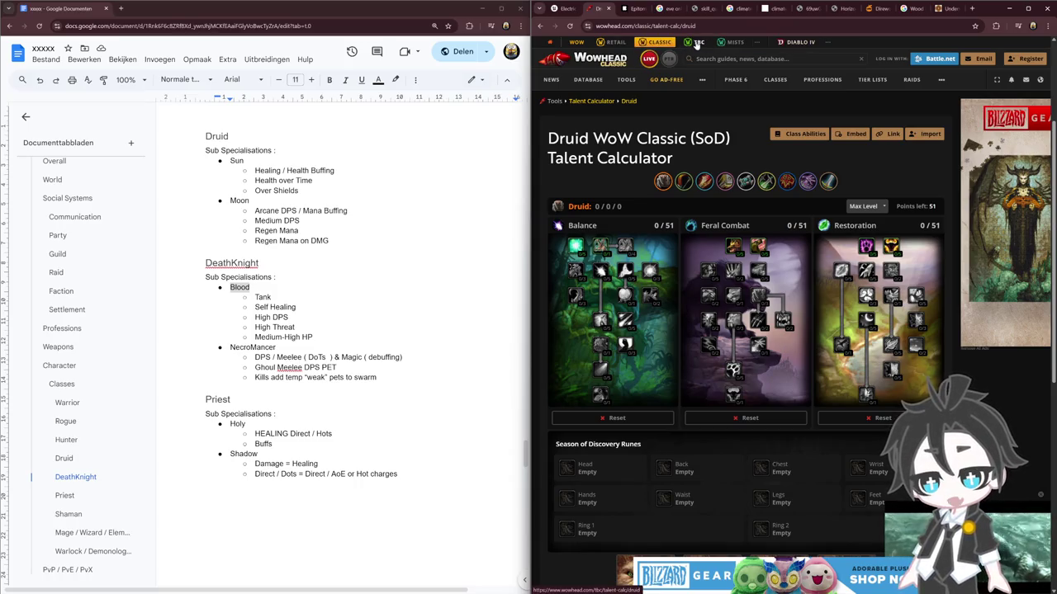
Step: Load the WotLK Classic Death Knight talent calculator and widen the Wowhead window
left_click(741, 44)
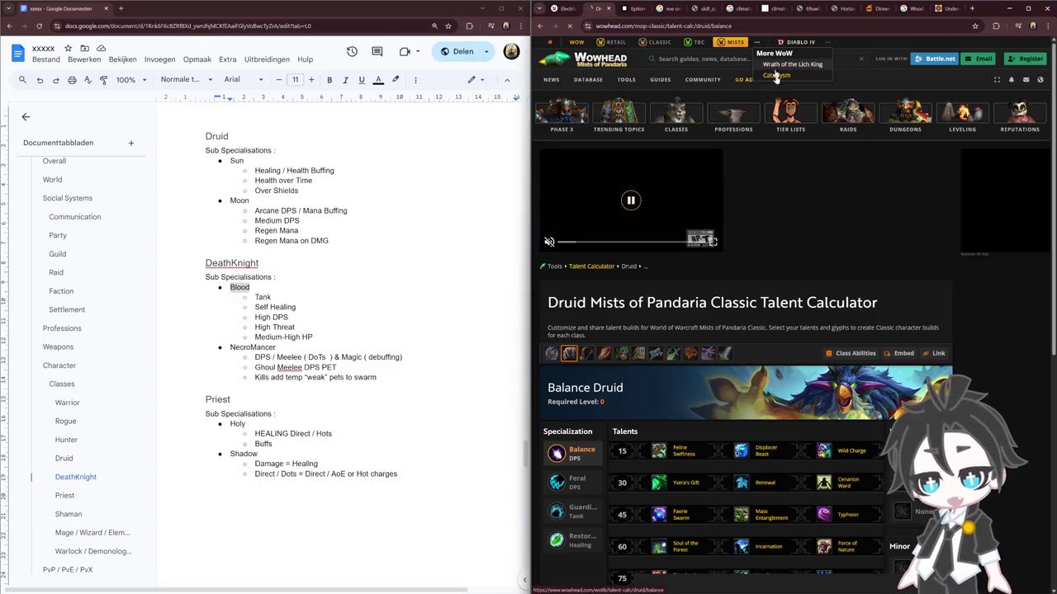
left_click(780, 64)
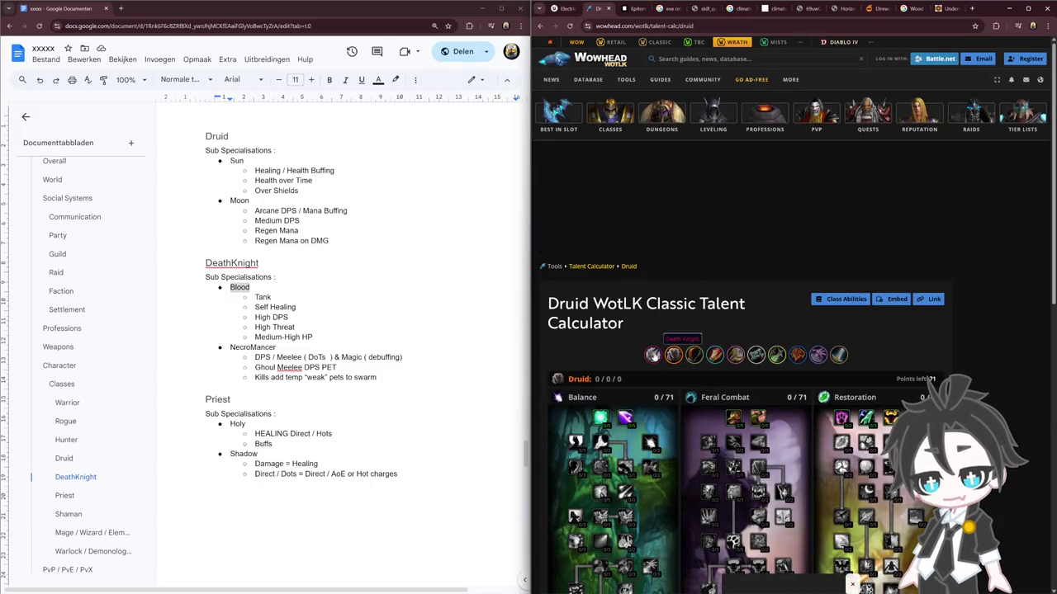
left_click(652, 354)
scroll(601, 171, "down", 3)
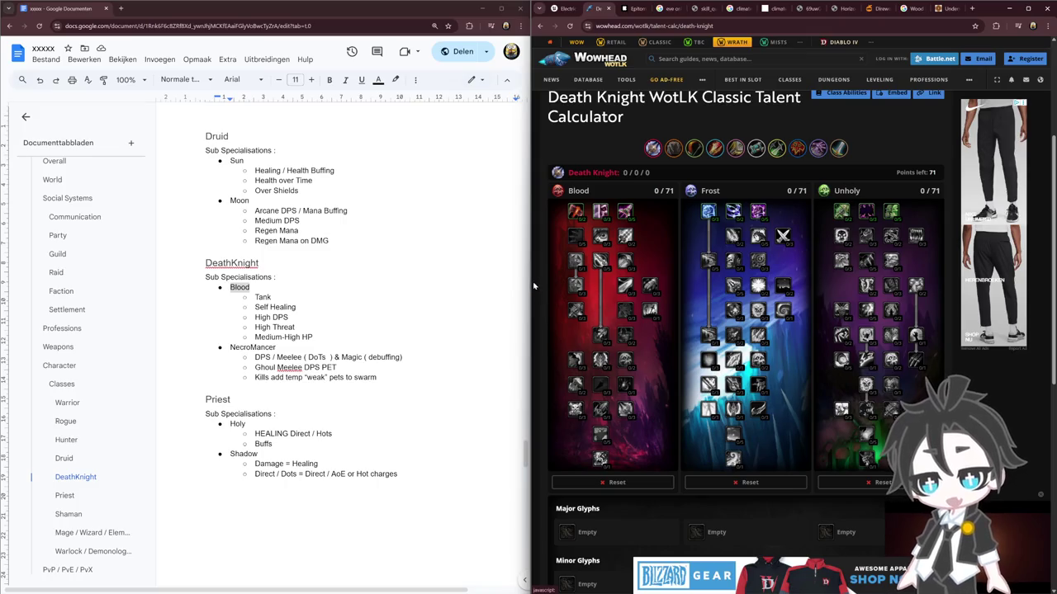
left_click_drag(534, 286, 396, 305)
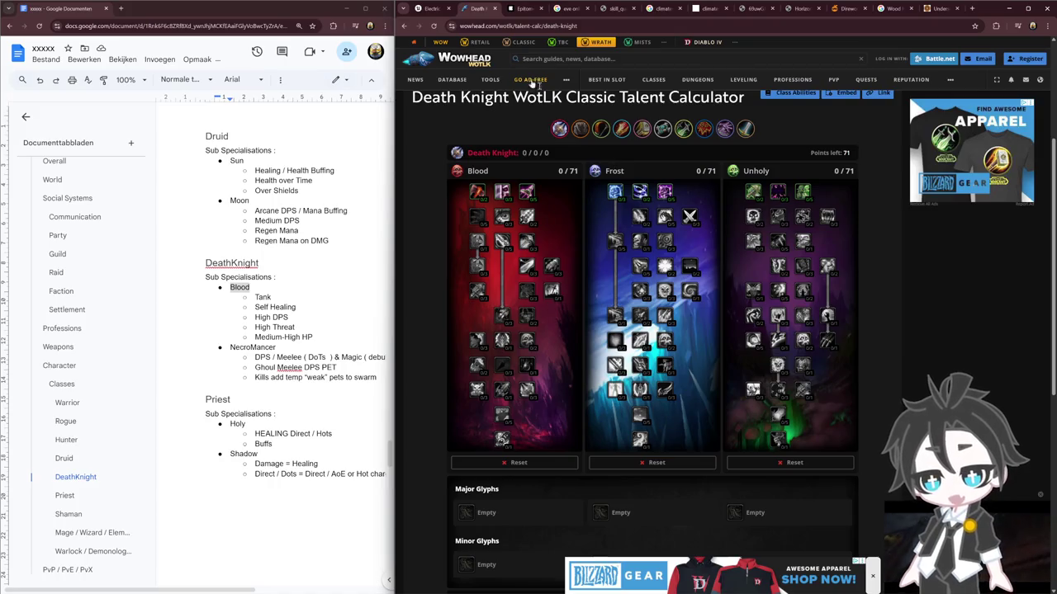
mouse_move(588, 79)
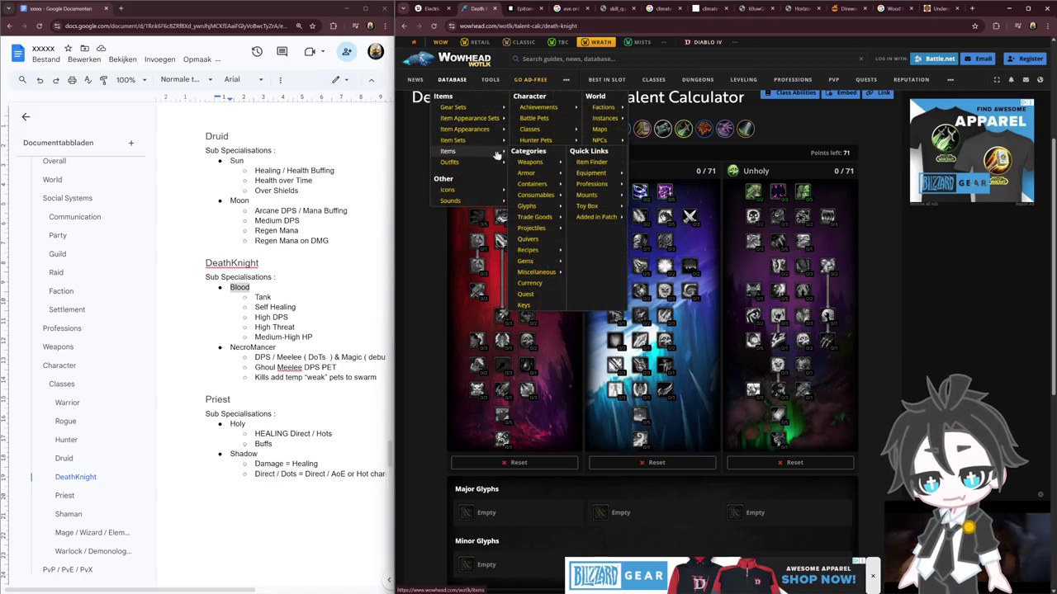
mouse_move(530, 162)
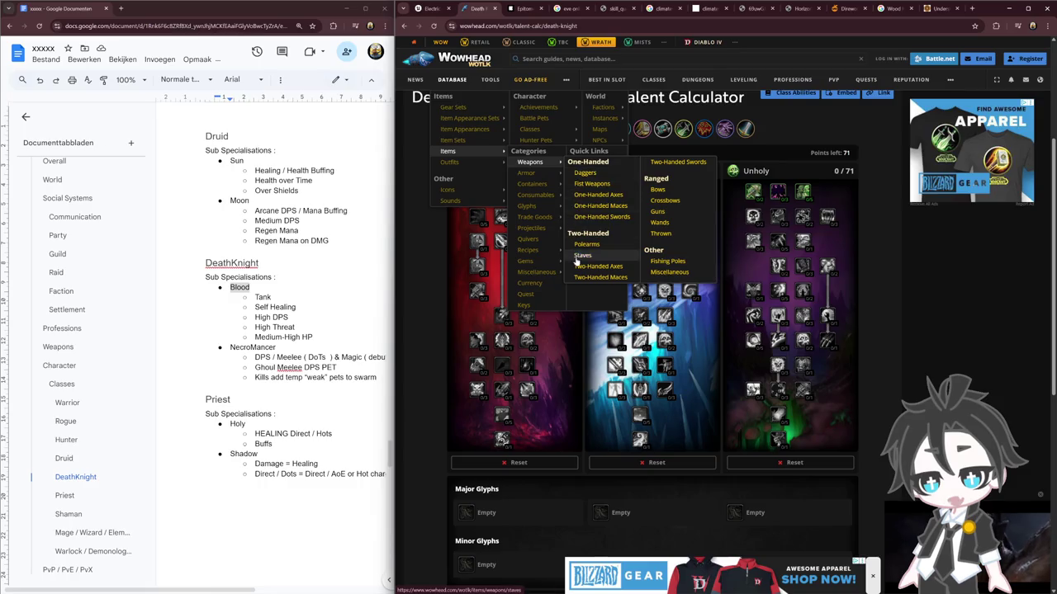
Step: Open Shadowmourne from the Two-Handed Axes list and view its screenshot gallery
left_click(611, 268)
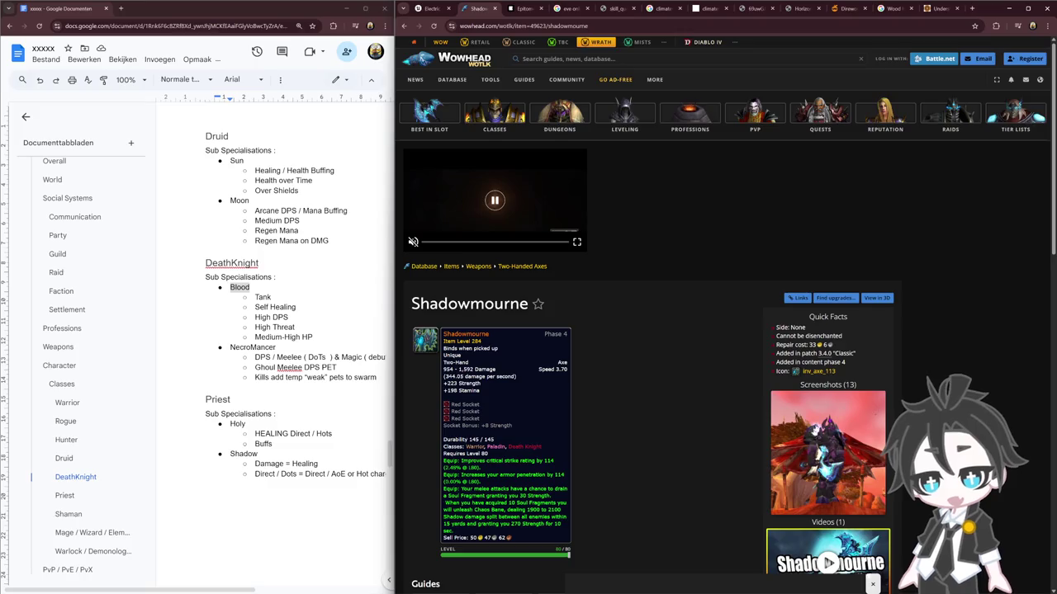
left_click(815, 433)
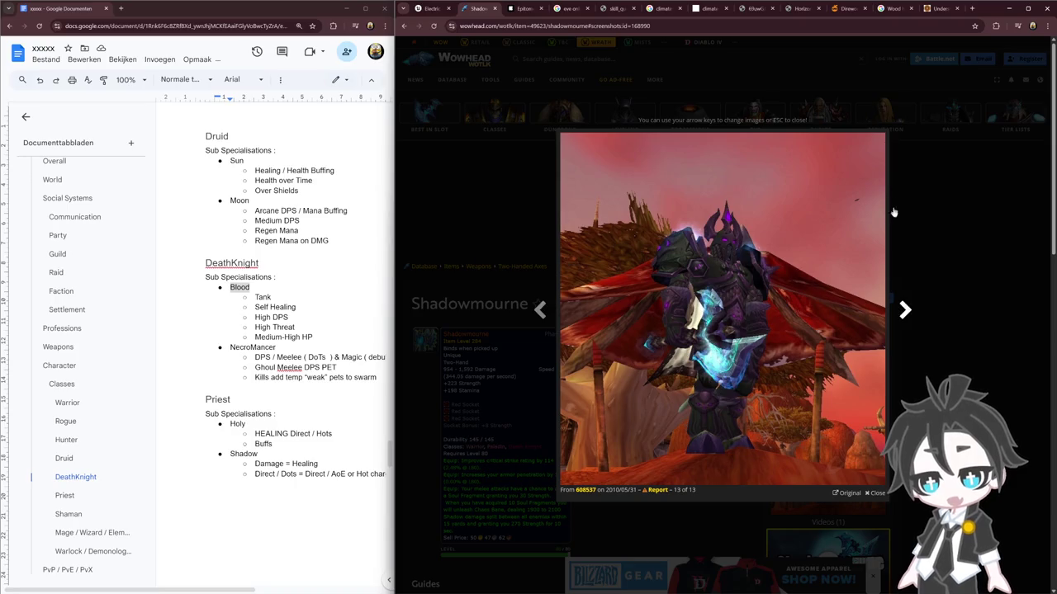
Step: Close the Shadowmourne gallery, glance at the Unreal Engine page, then return to the item
key("Right")
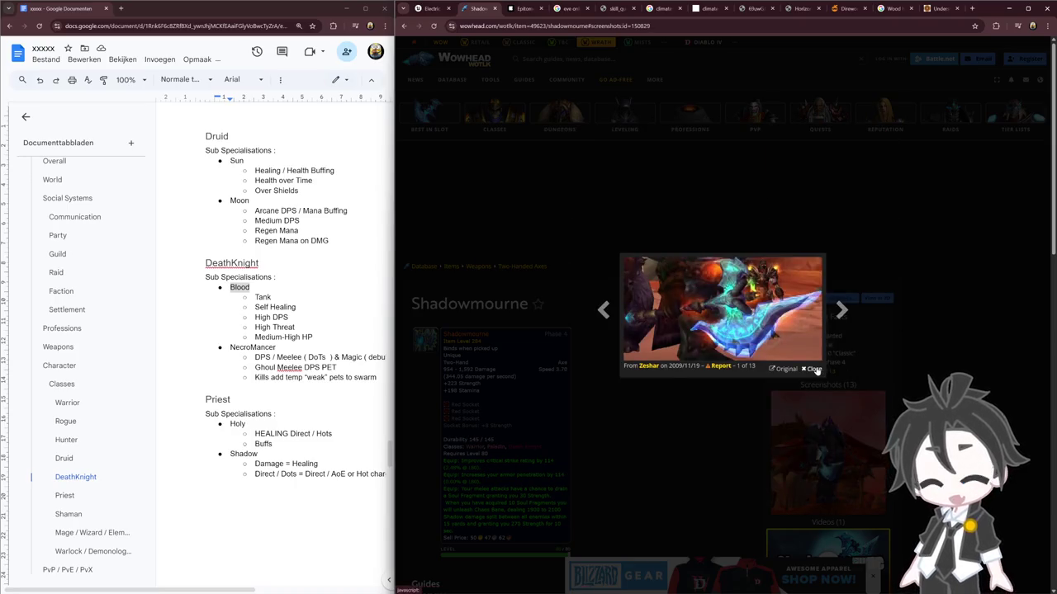
left_click(811, 369)
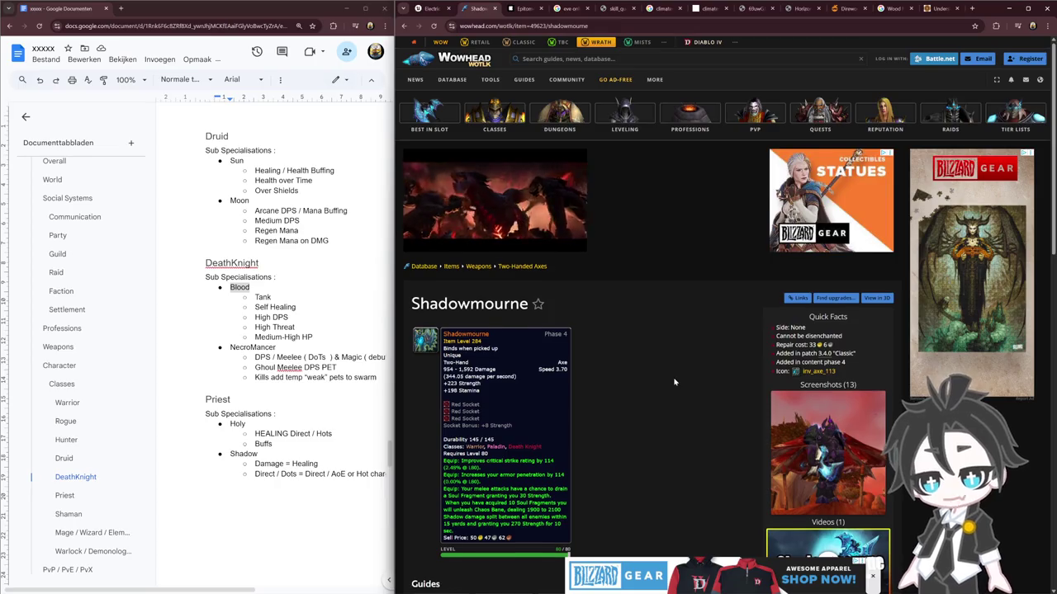
scroll(673, 381, "down", 3)
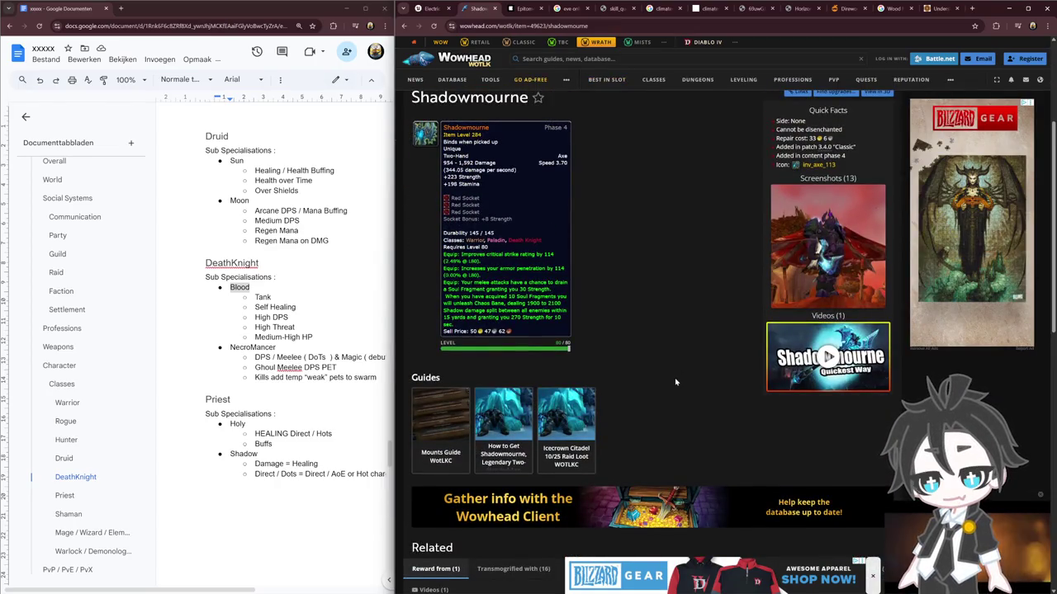
scroll(676, 382, "down", 3)
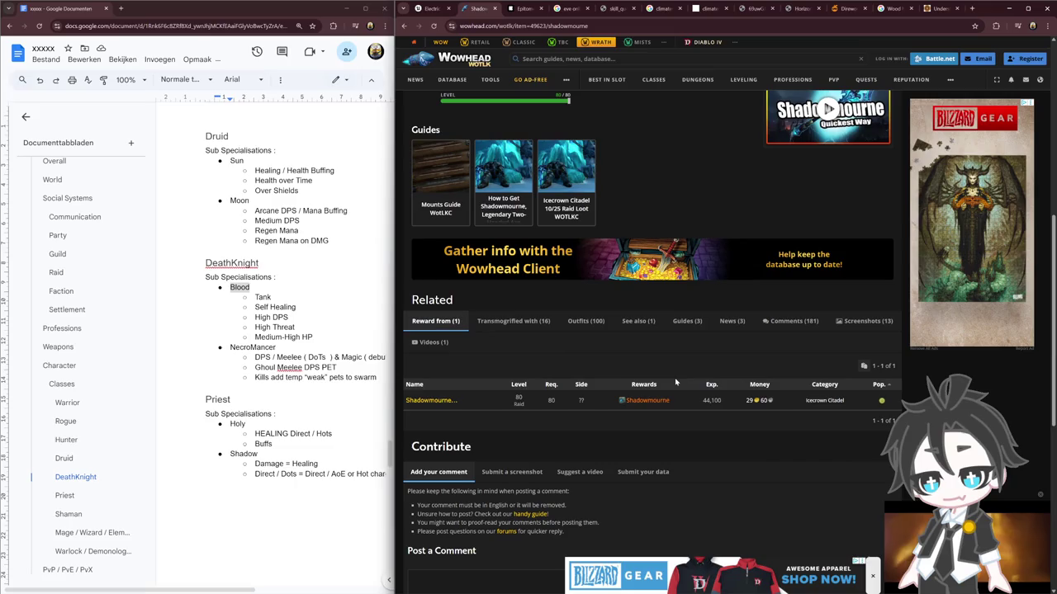
scroll(675, 382, "up", 4)
left_click(431, 9)
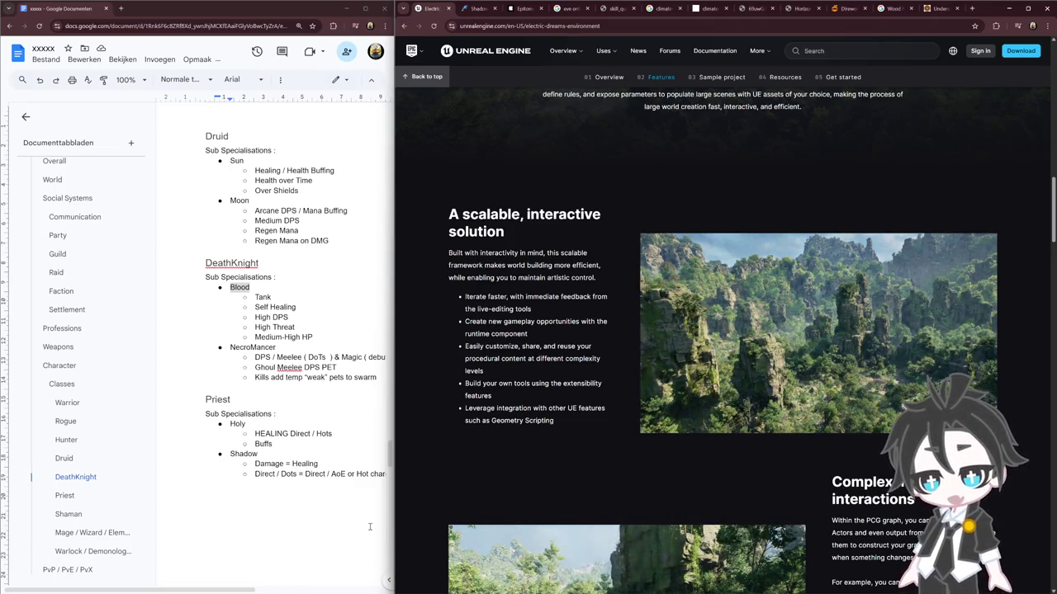
key("ctrl+Tab")
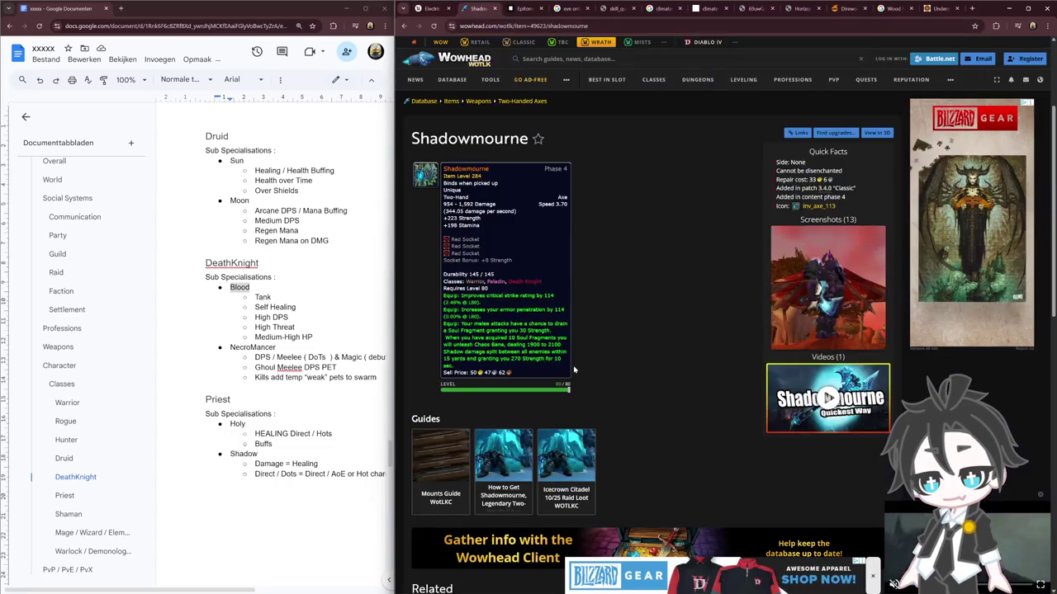
left_click_drag(259, 263, 294, 308)
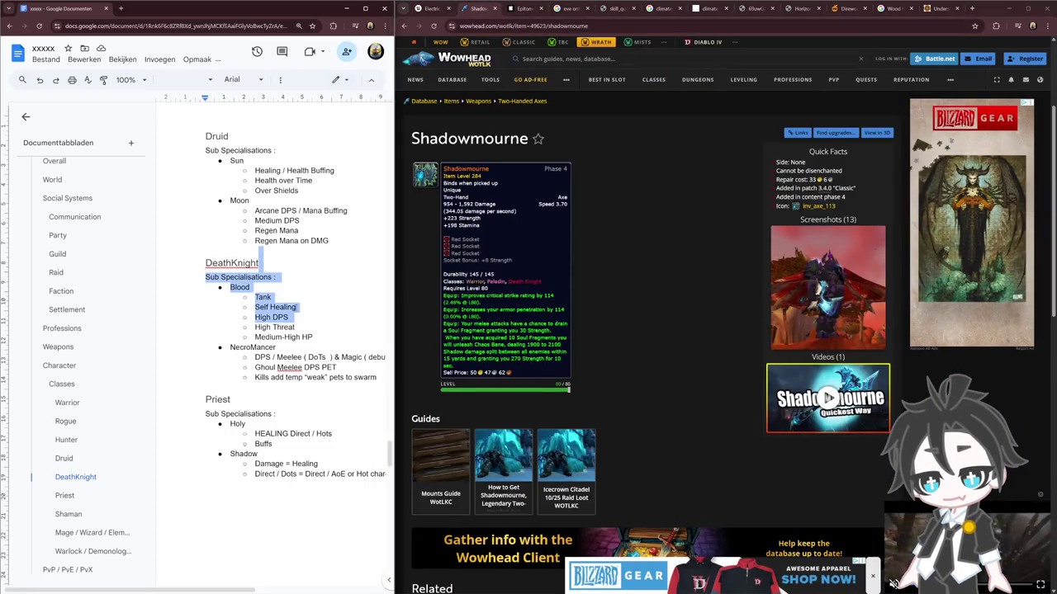
scroll(294, 308, "up", 5)
scroll(302, 301, "up", 5)
scroll(310, 293, "up", 5)
scroll(317, 284, "up", 5)
scroll(314, 297, "up", 4)
scroll(307, 326, "up", 1)
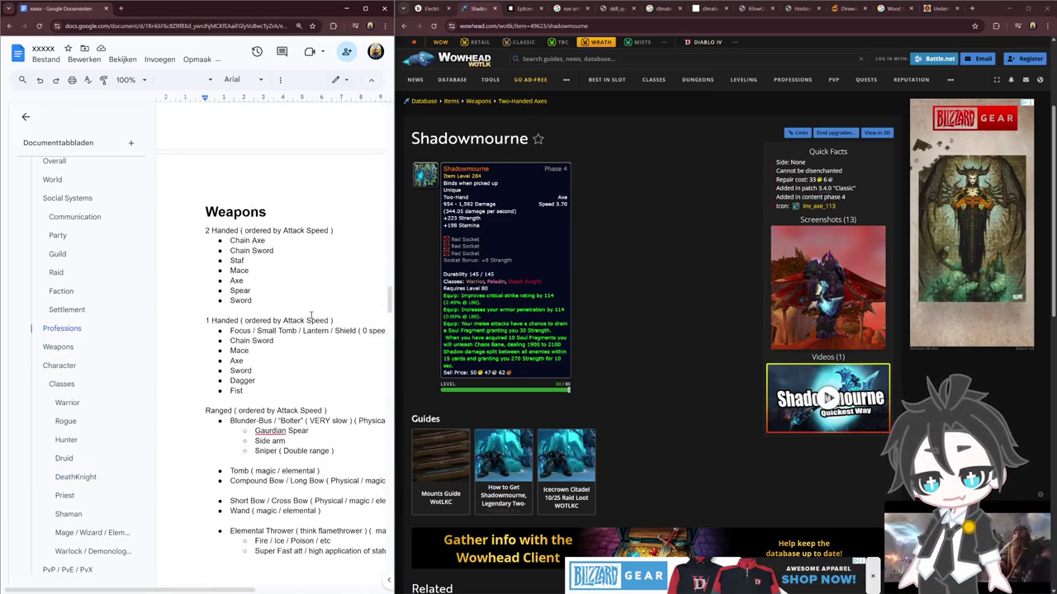
scroll(307, 314, "up", 4)
scroll(313, 297, "up", 3)
scroll(322, 273, "up", 3)
scroll(327, 259, "down", 1)
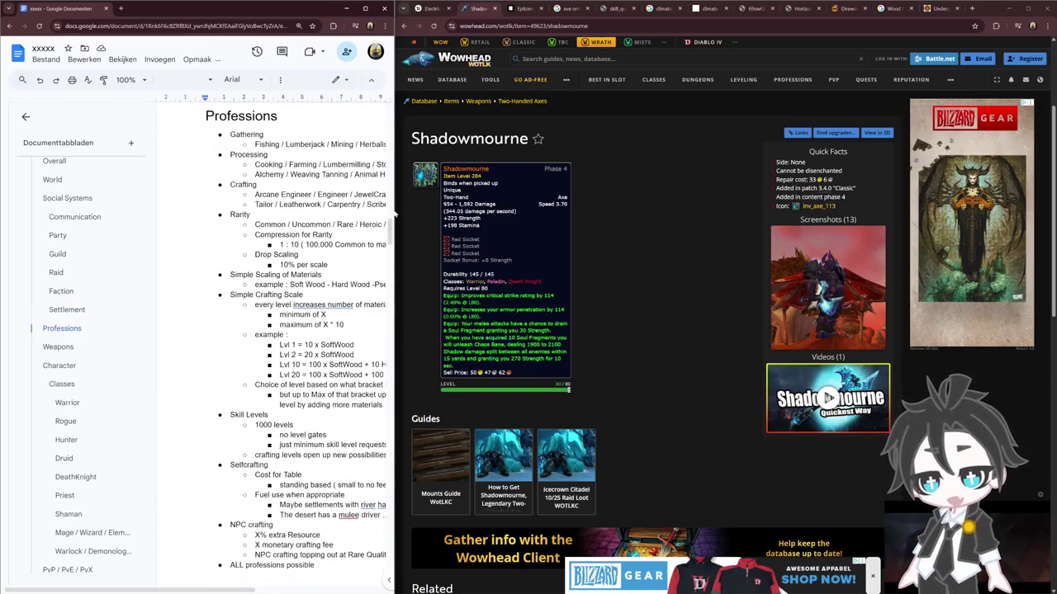
left_click_drag(401, 215, 578, 227)
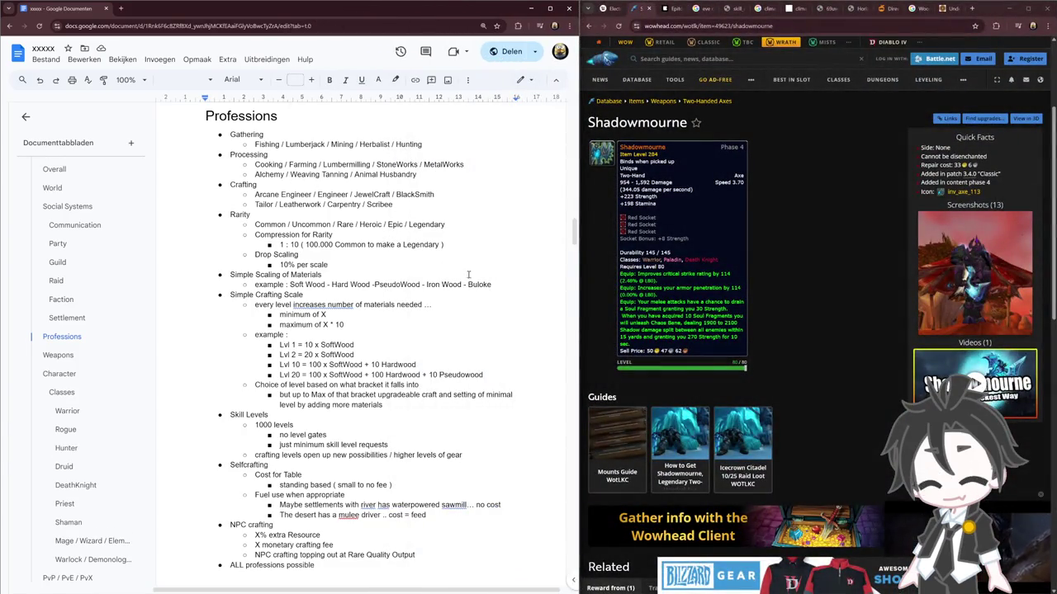
left_click_drag(430, 261, 229, 134)
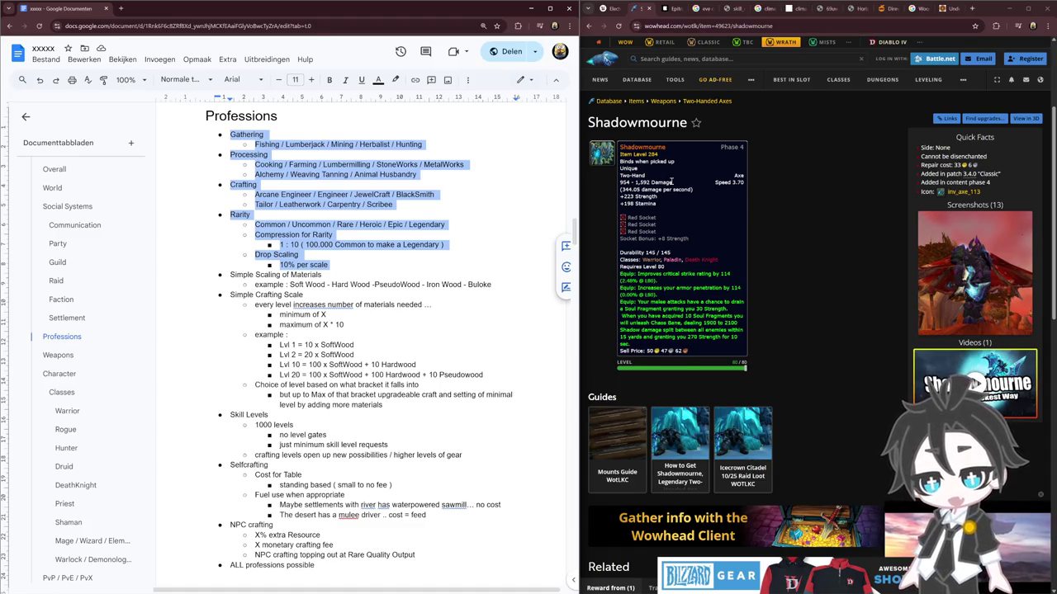
left_click(601, 314)
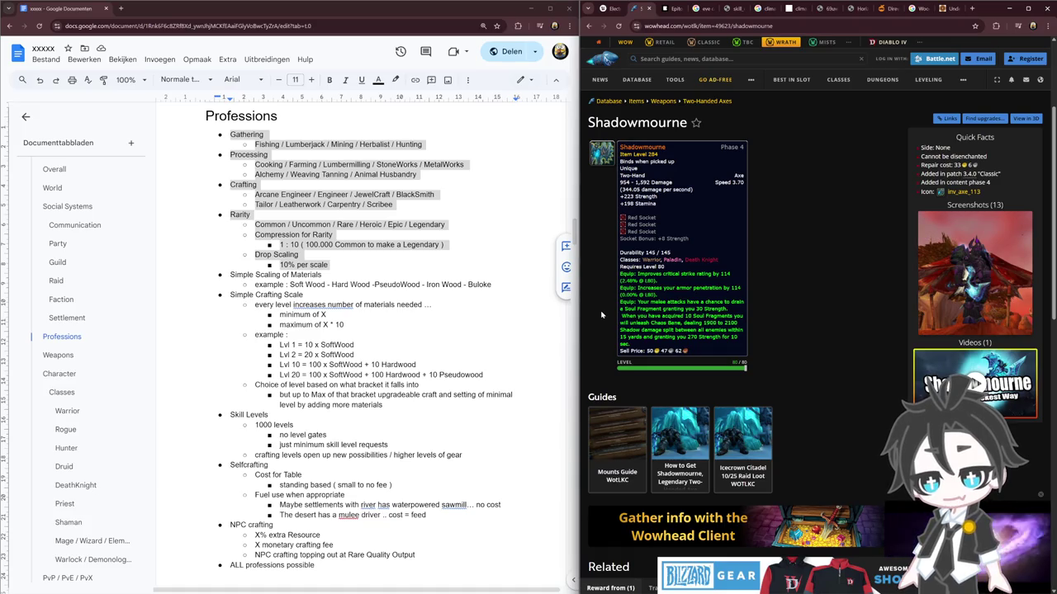
scroll(374, 331, "up", 5)
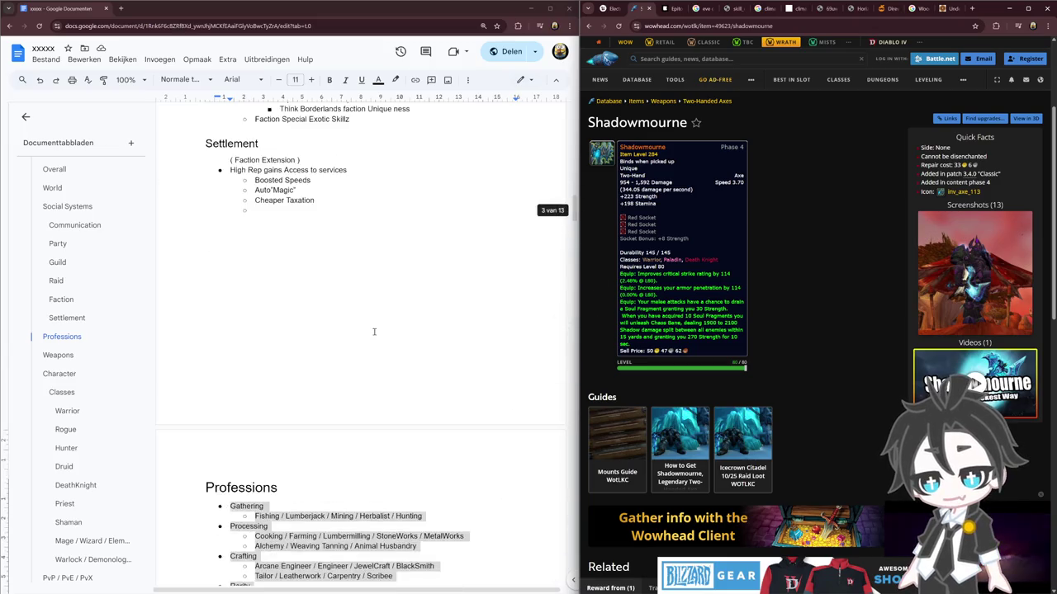
Step: Scroll through the design notes and jump to the Character section
scroll(374, 332, "up", 3)
scroll(374, 332, "up", 5)
scroll(373, 332, "up", 4)
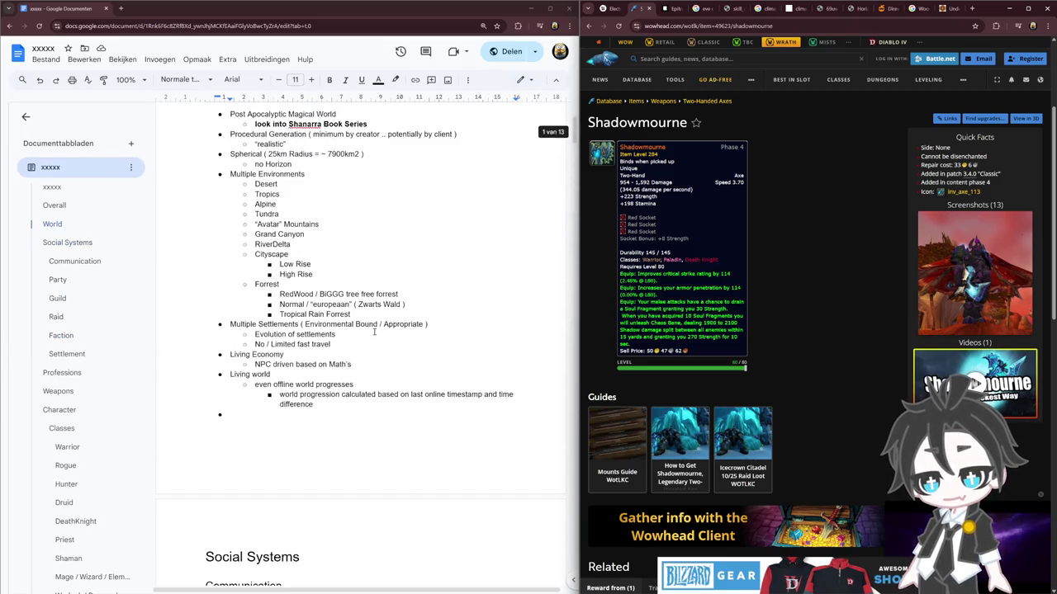
scroll(374, 332, "up", 2)
scroll(373, 332, "down", 1)
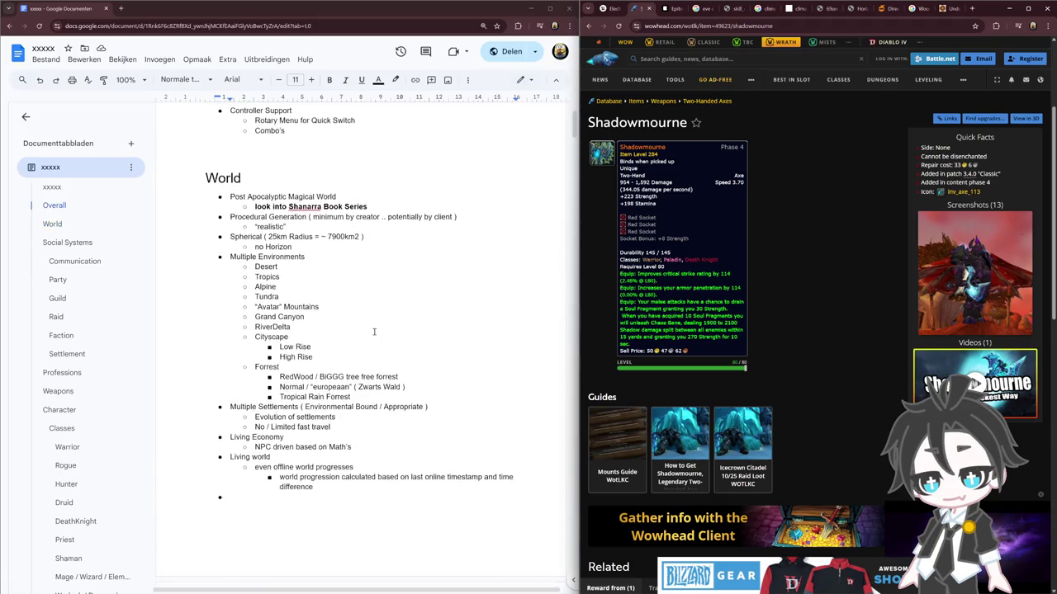
scroll(374, 332, "down", 1)
scroll(374, 332, "down", 4)
scroll(374, 331, "down", 5)
scroll(374, 332, "down", 5)
scroll(374, 332, "up", 2)
scroll(374, 332, "down", 2)
scroll(374, 332, "down", 5)
scroll(374, 332, "down", 5)
scroll(373, 332, "down", 4)
left_click(73, 376)
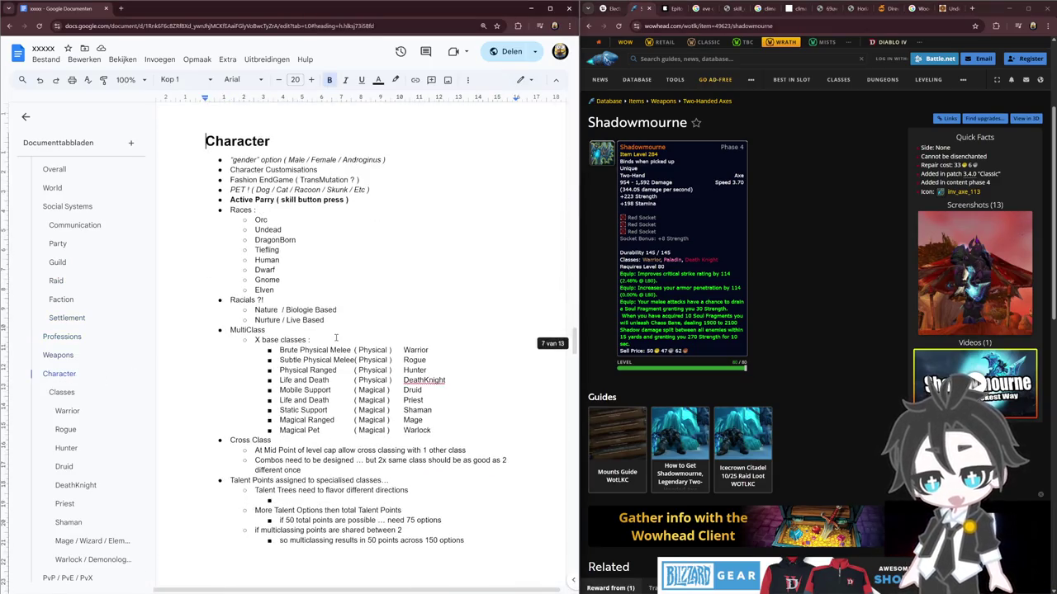
Step: Add a non-italic bullet 'not just 100 hours to get to endgame' below the PET line
left_click(382, 190)
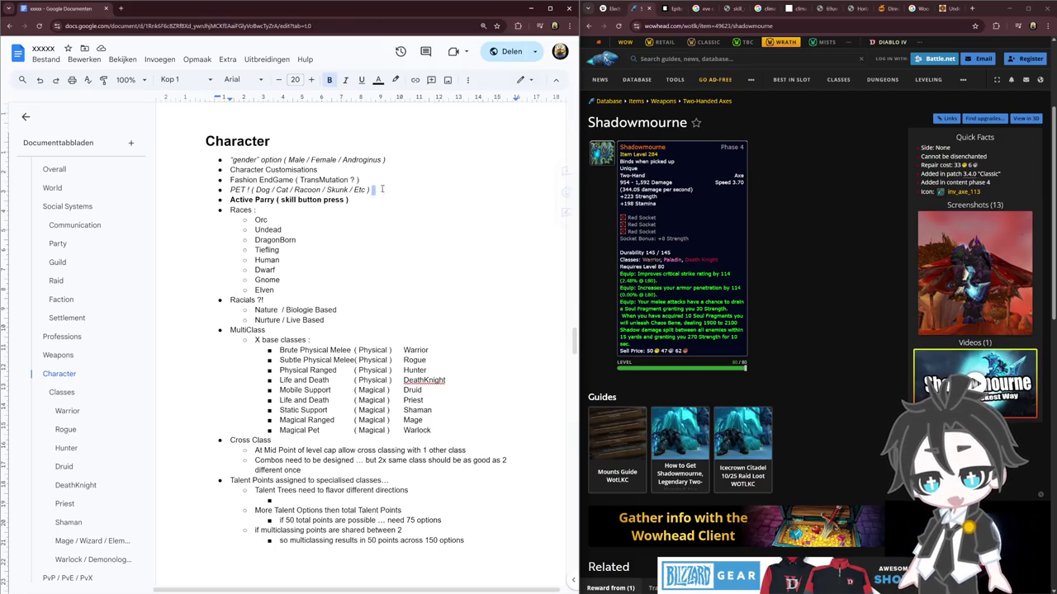
key("Return")
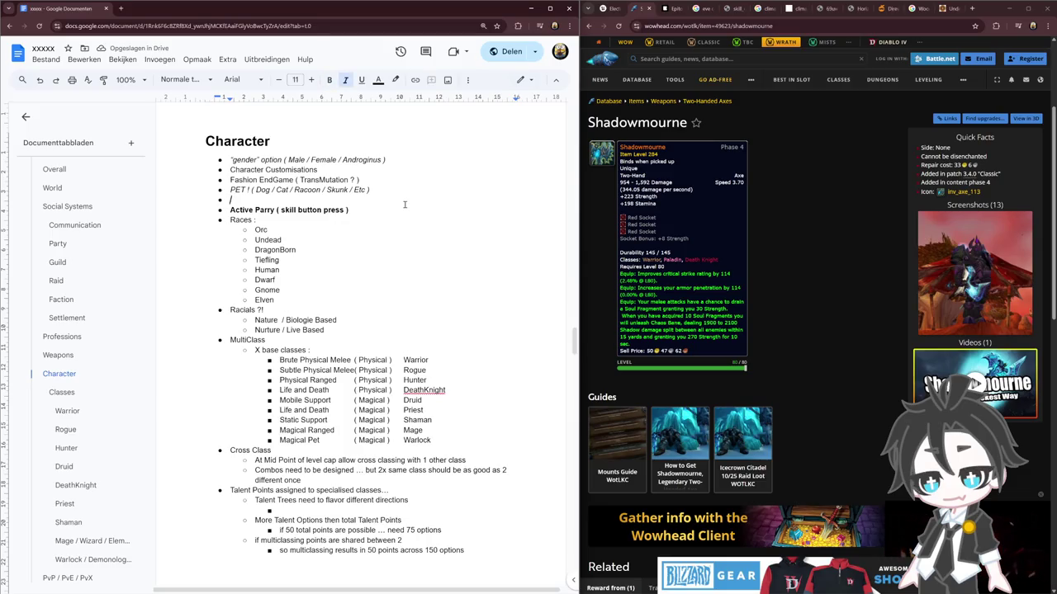
key("ctrl+i")
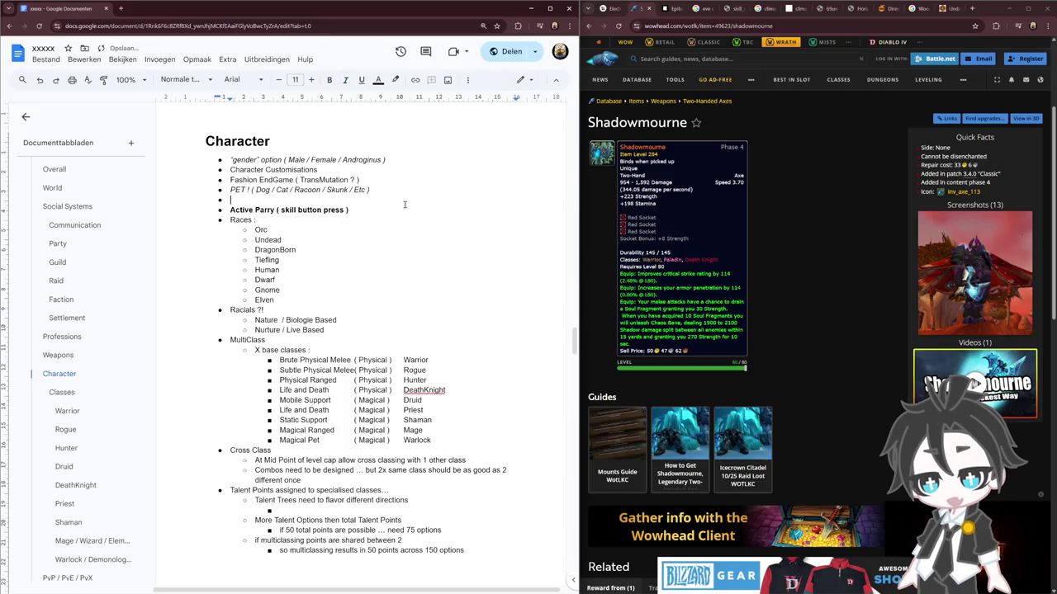
type("not just 100 hours to get eng")
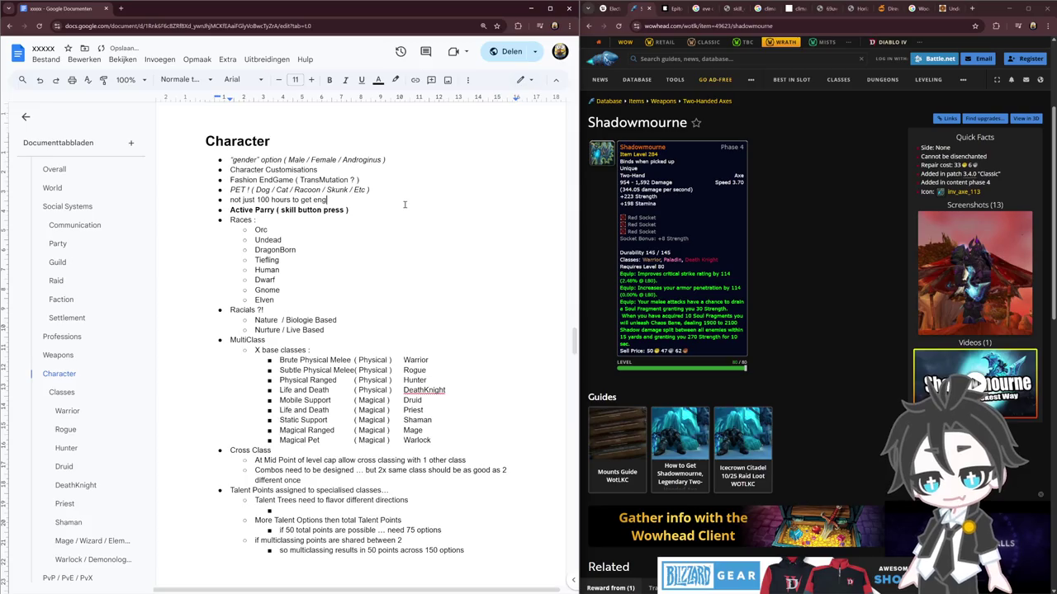
key("BackSpace")
key("BackSpace")
key("BackSpace")
type("to endgame")
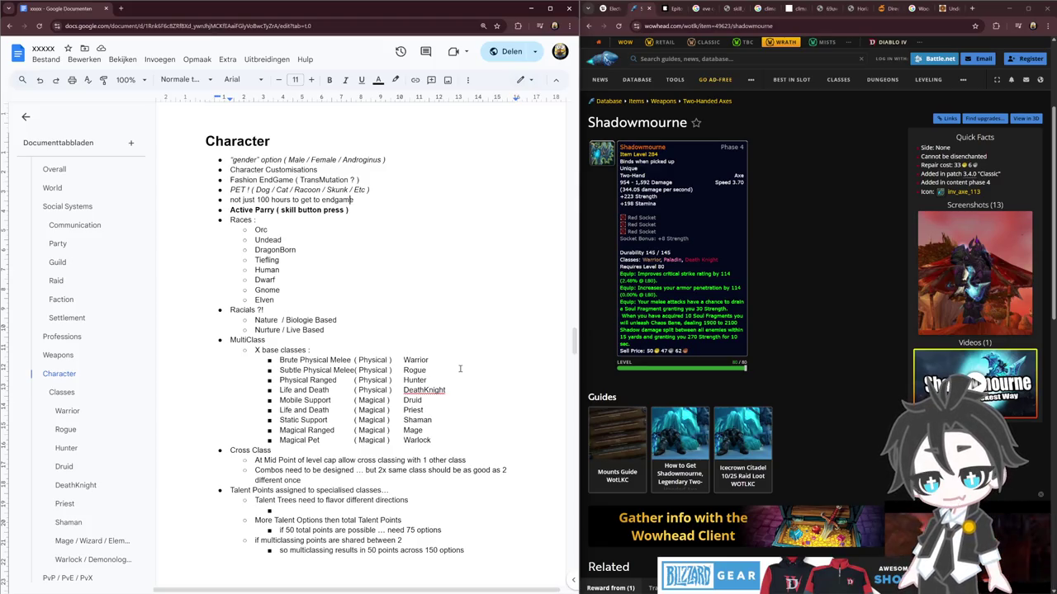
scroll(446, 367, "down", 8)
scroll(421, 364, "up", 2)
scroll(404, 362, "down", 1)
scroll(392, 359, "up", 2)
scroll(392, 358, "down", 2)
left_click_drag(338, 542, 229, 392)
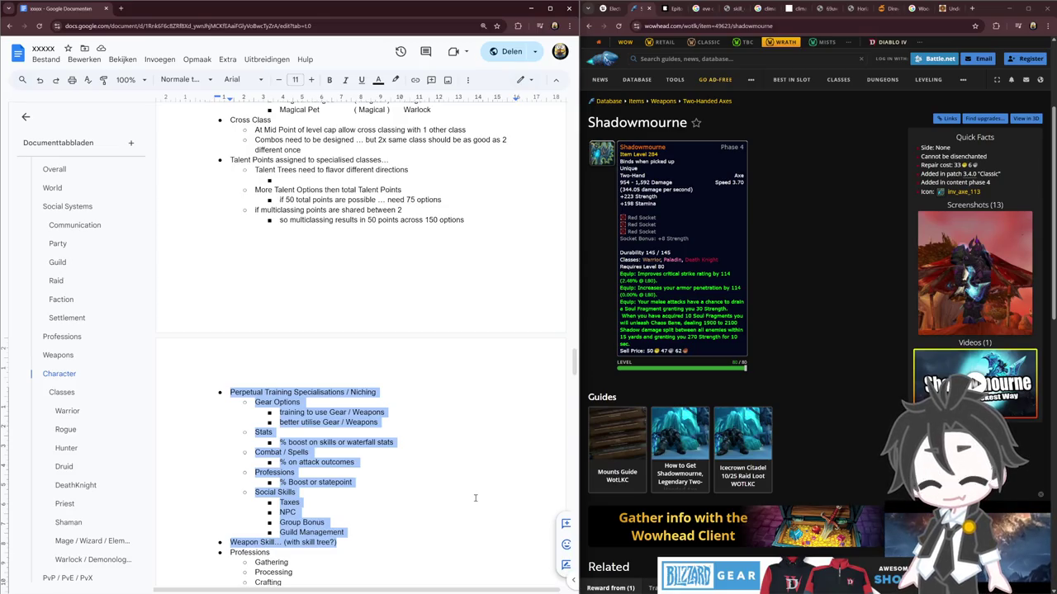
left_click(381, 502)
left_click_drag(327, 523, 217, 389)
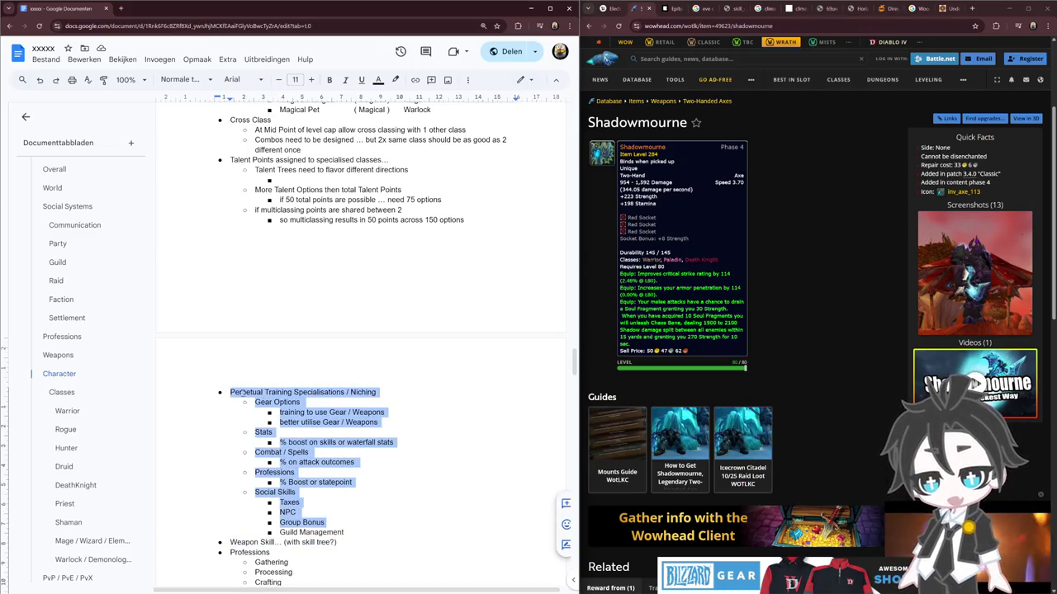
double_click(245, 392)
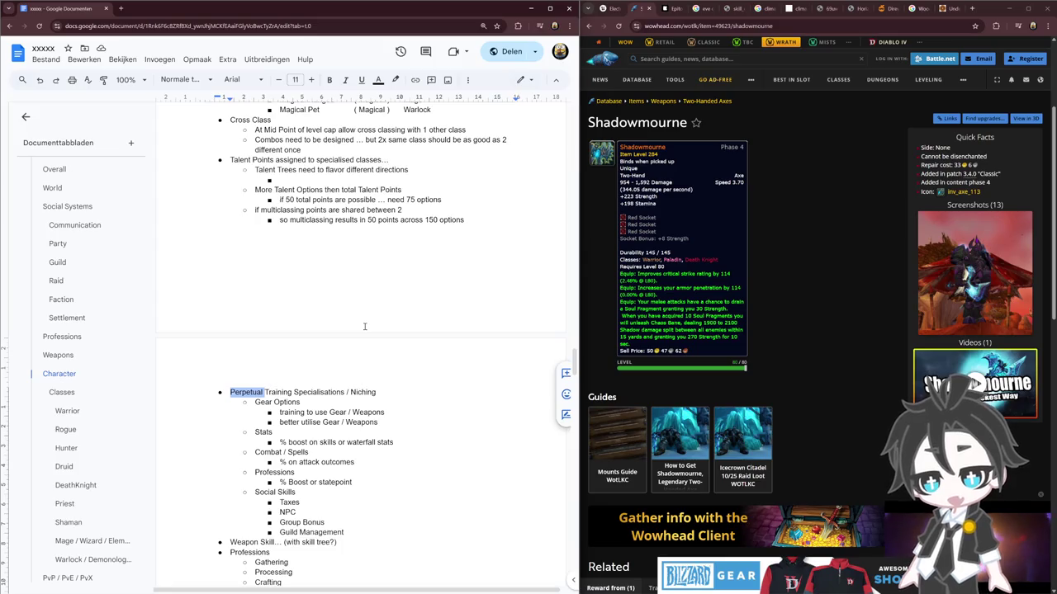
left_click(373, 532, "shift")
scroll(378, 560, "up", 4)
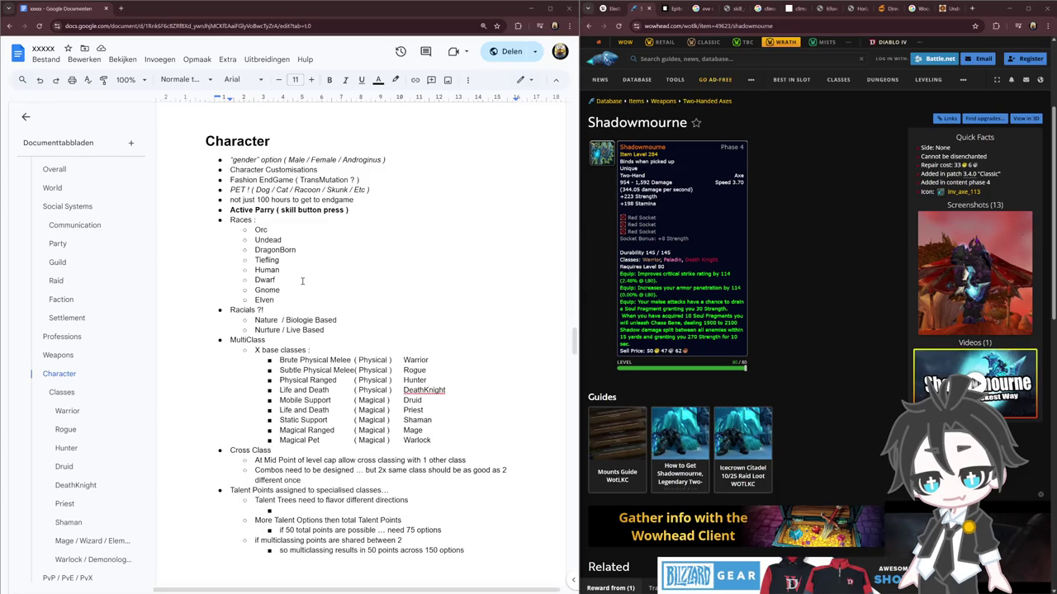
left_click(588, 36)
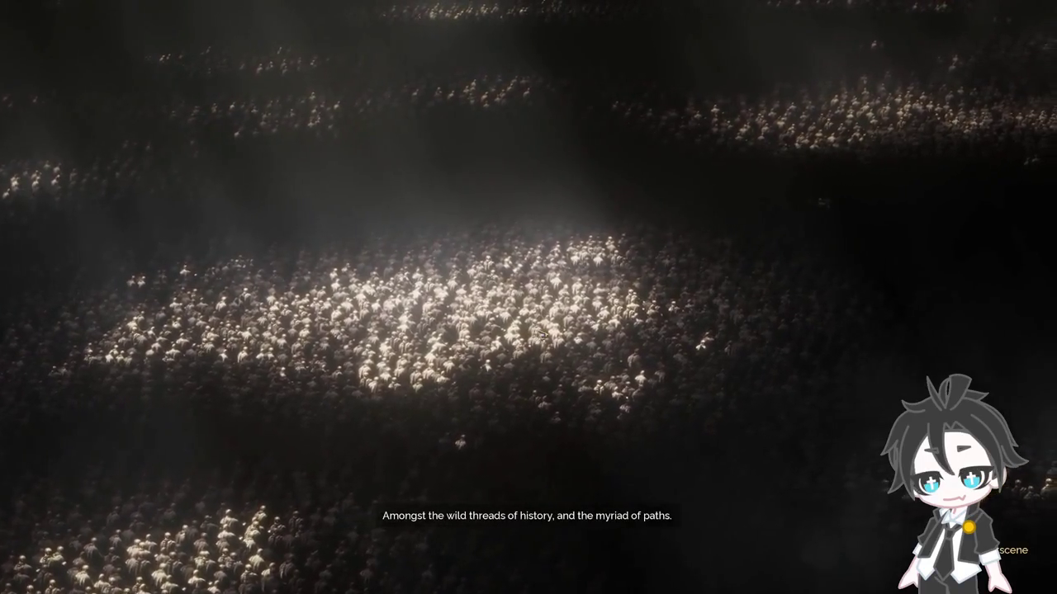
Step: Skip the rest of the opening cinematic with Space
key("space")
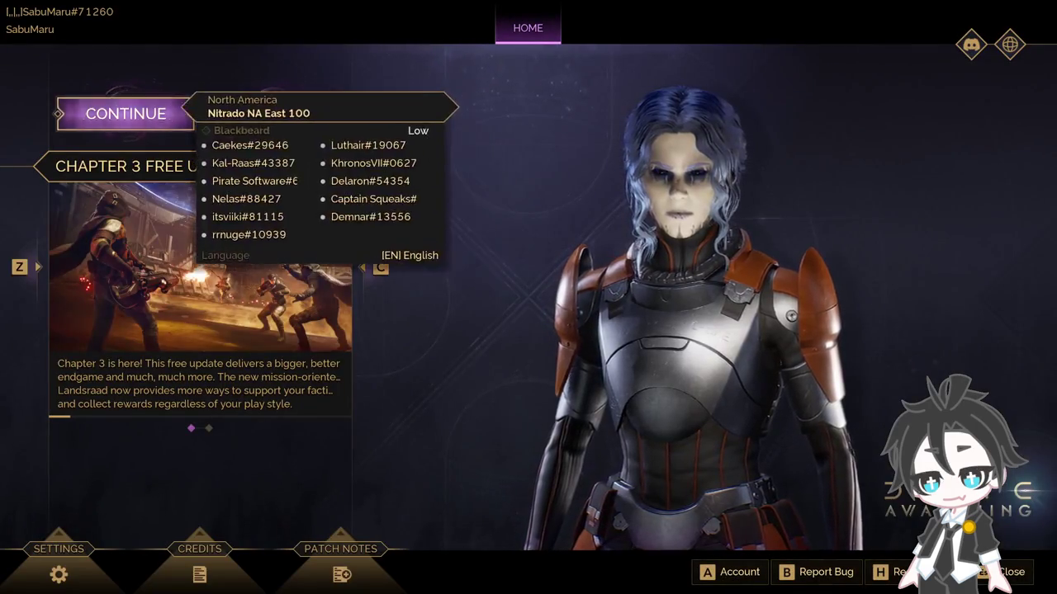
Step: Continue the saved character and load in at the Eastern Shield Wall, Sandflies Territory
left_click(126, 113)
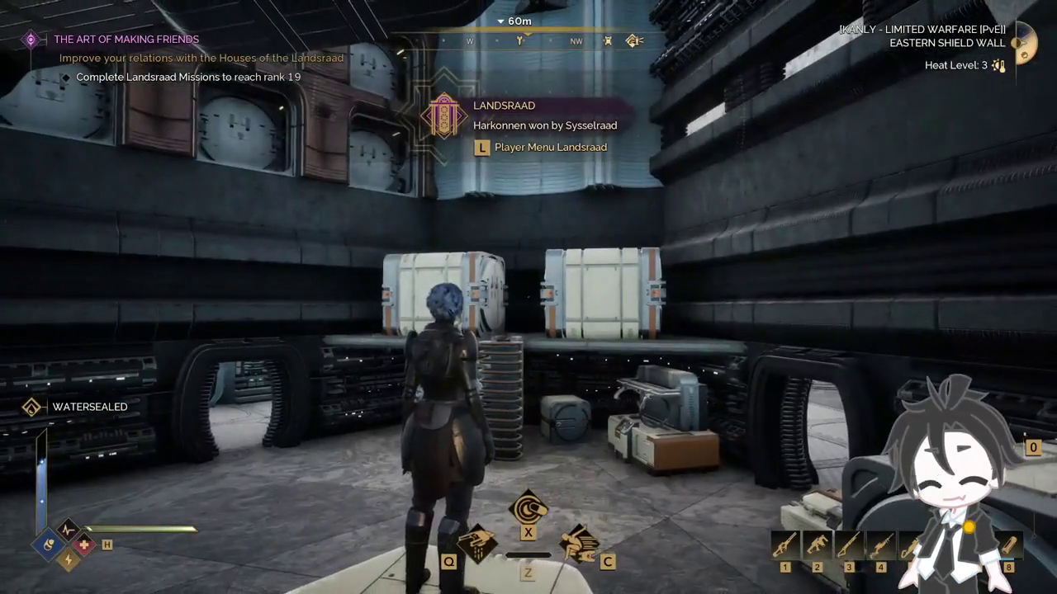
Step: Look over the Landsraad house grid and Missions list, then close the overview
key("l")
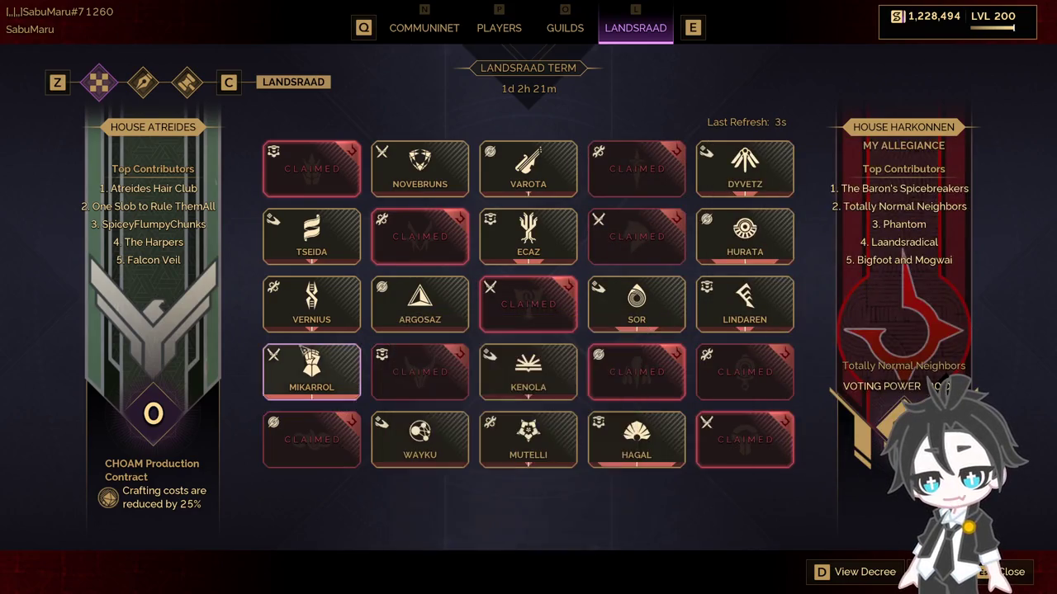
key("c")
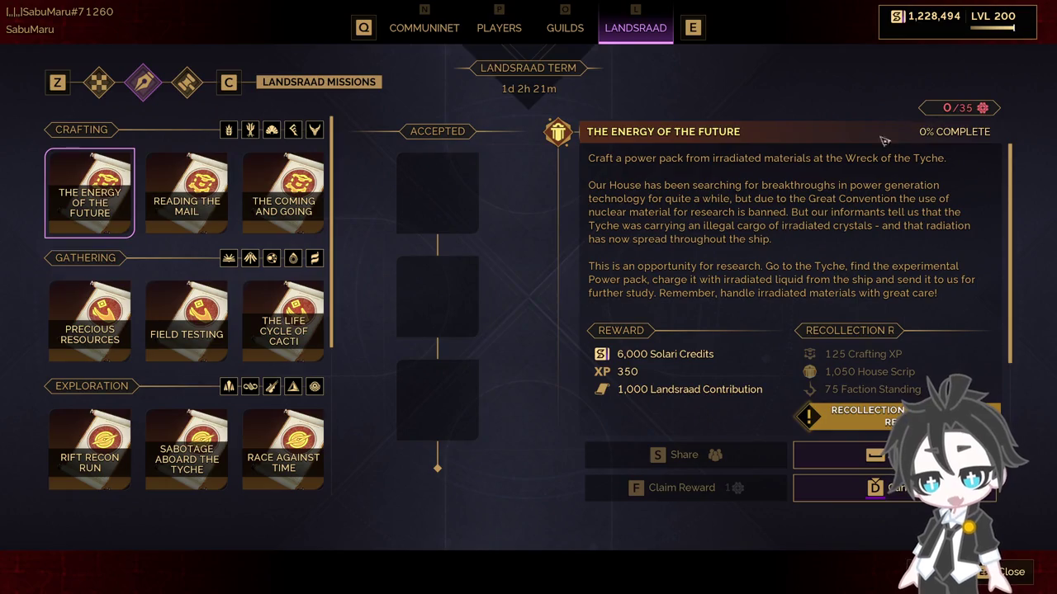
scroll(261, 316, "down", 3)
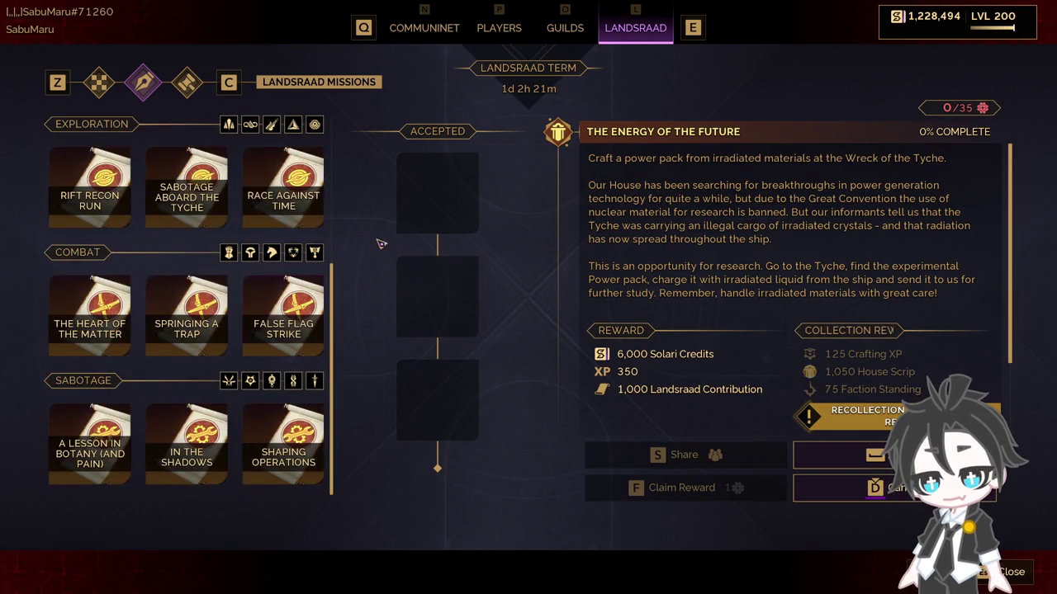
key("z")
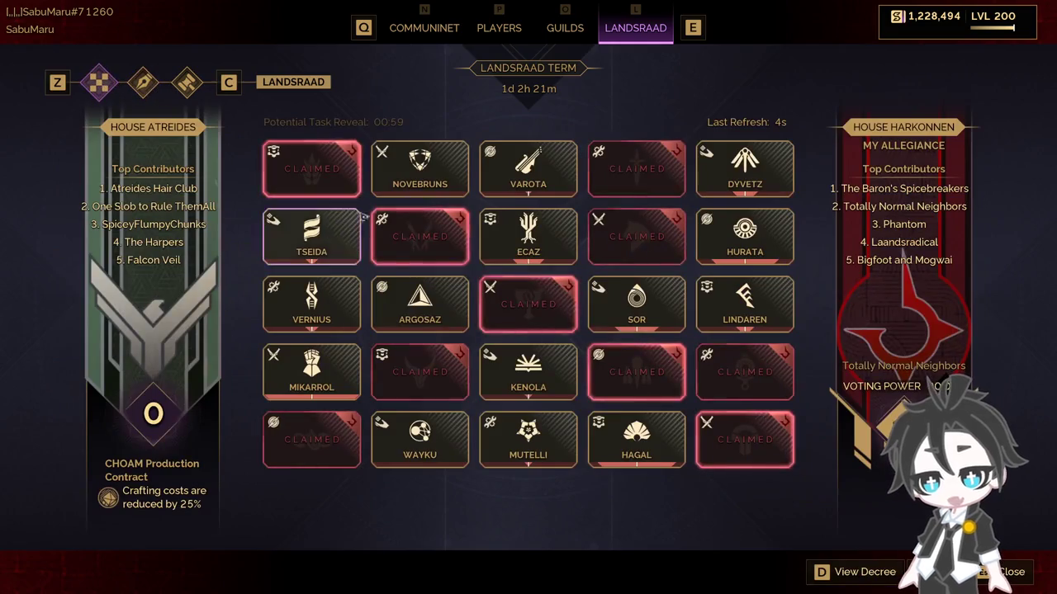
key("Escape")
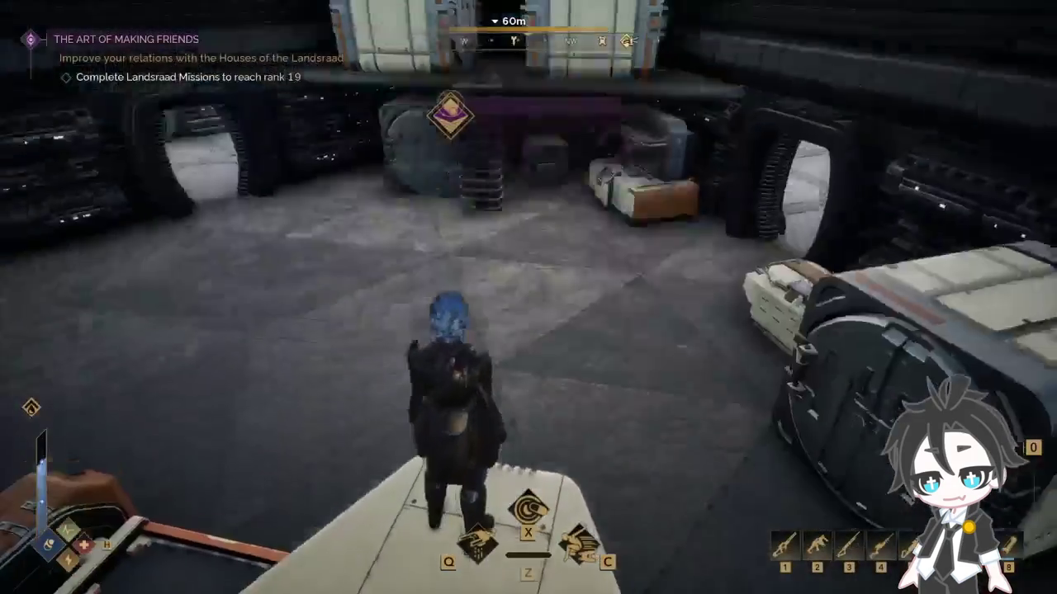
Step: Check the Spice Snacks and Tubing-Fibers-Scrap storage crates
key("w")
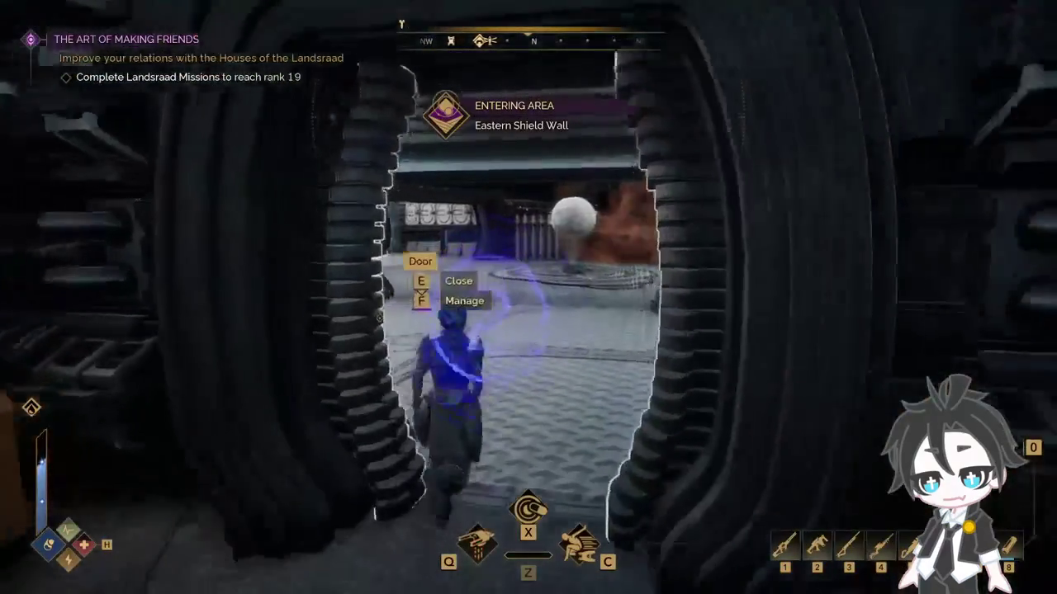
key("w")
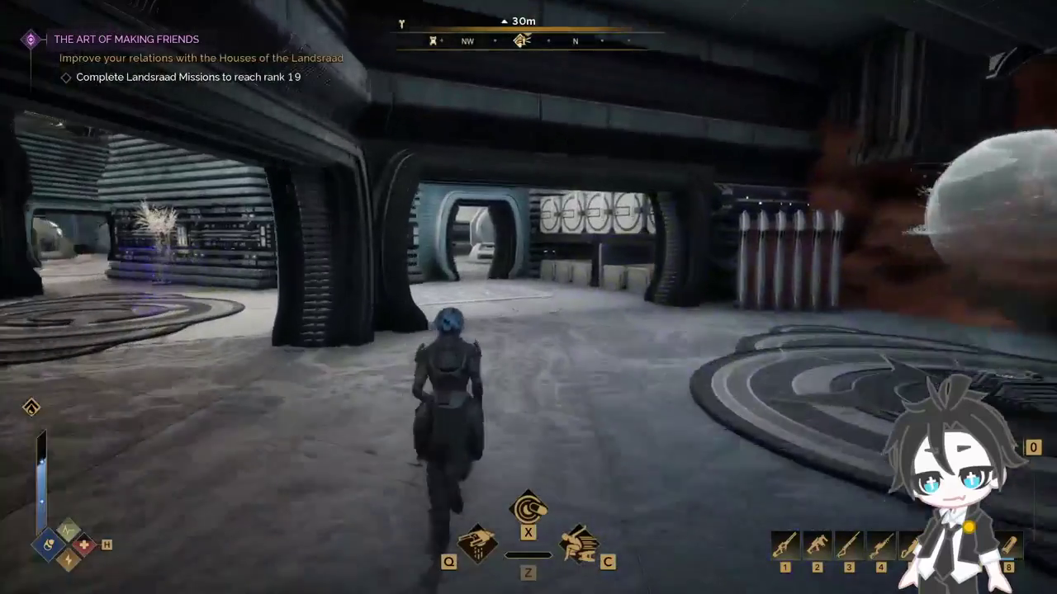
key("w")
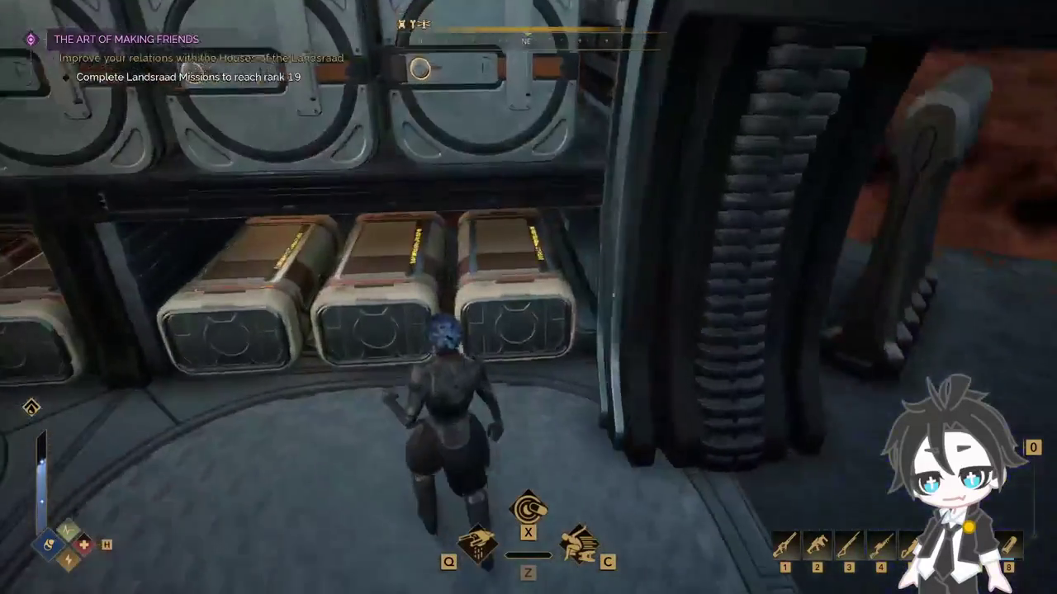
key("e")
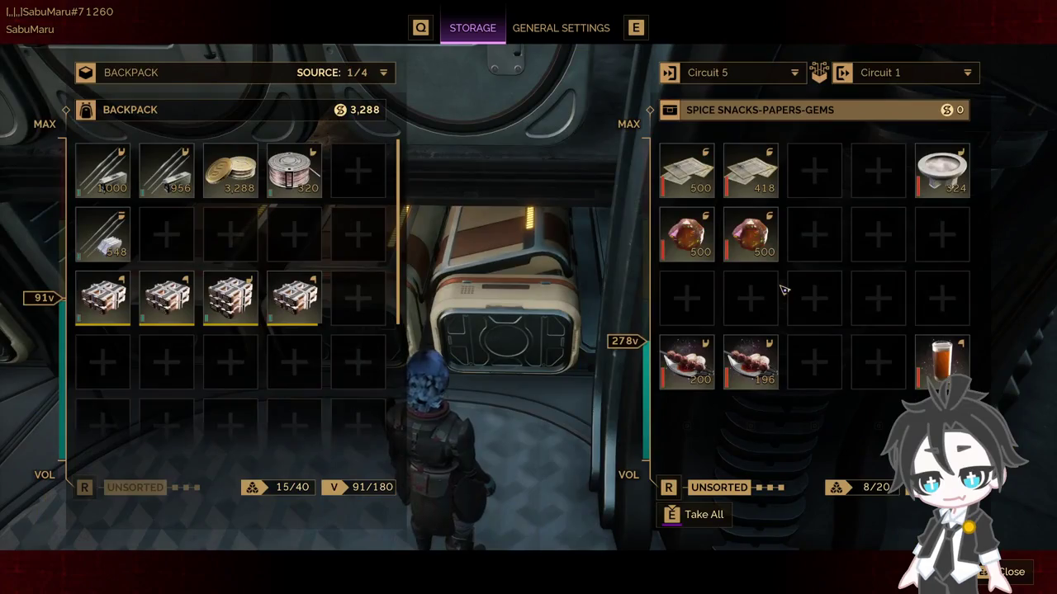
key("Escape")
key("d")
key("e")
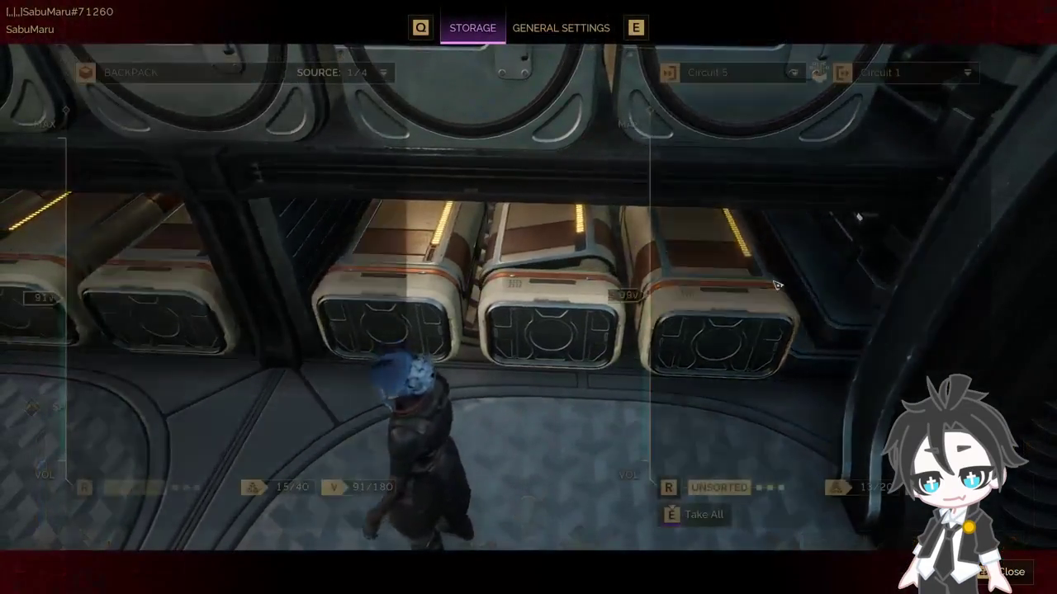
key("Escape")
Step: Open the Large Ore Refinery schematics at Plastanium Ingot, short on Titanium Ore (2 of 4)
key("w")
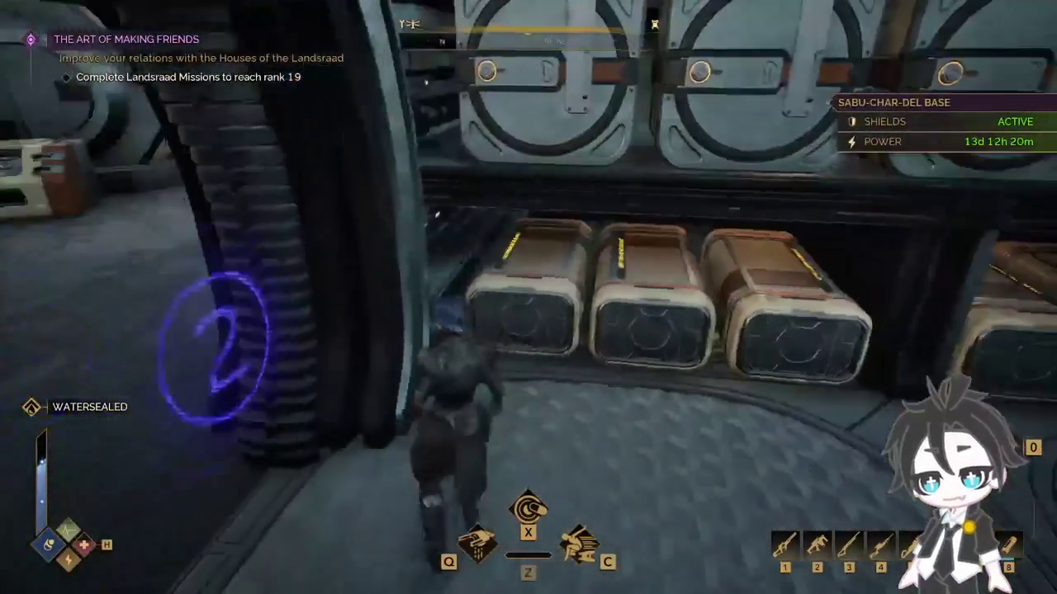
key("w")
key("w")
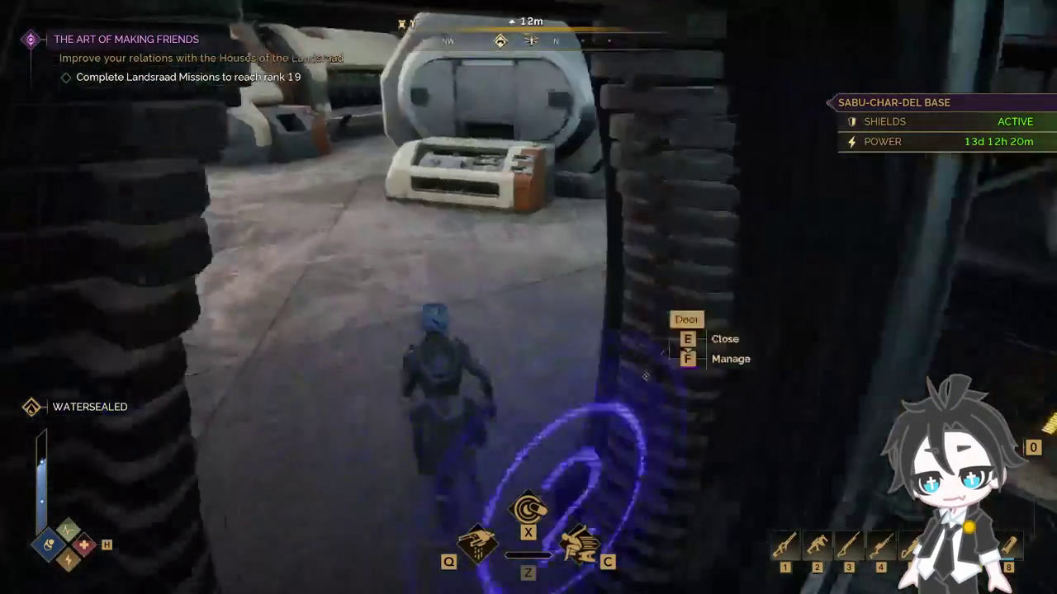
key("w")
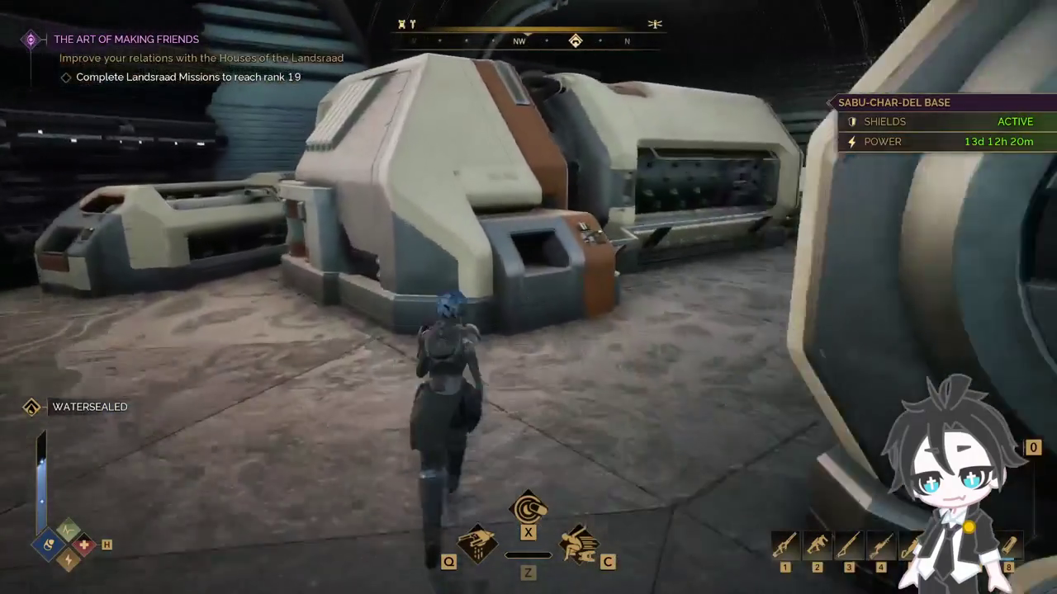
key("e")
scroll(190, 330, "down", 2)
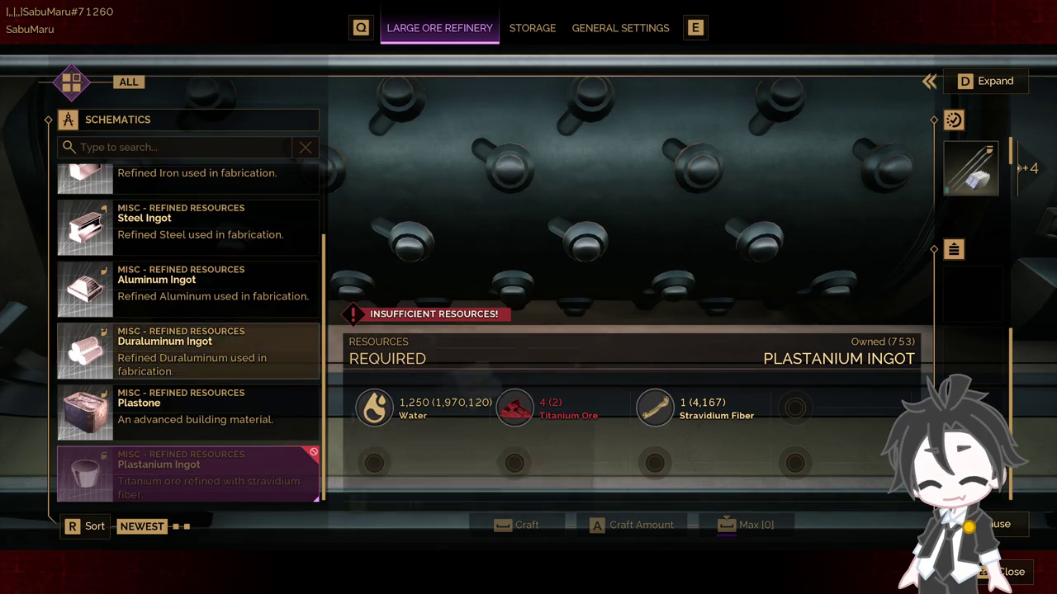
Step: Leave the refinery and walk through the doorway across the main hall
key("Escape")
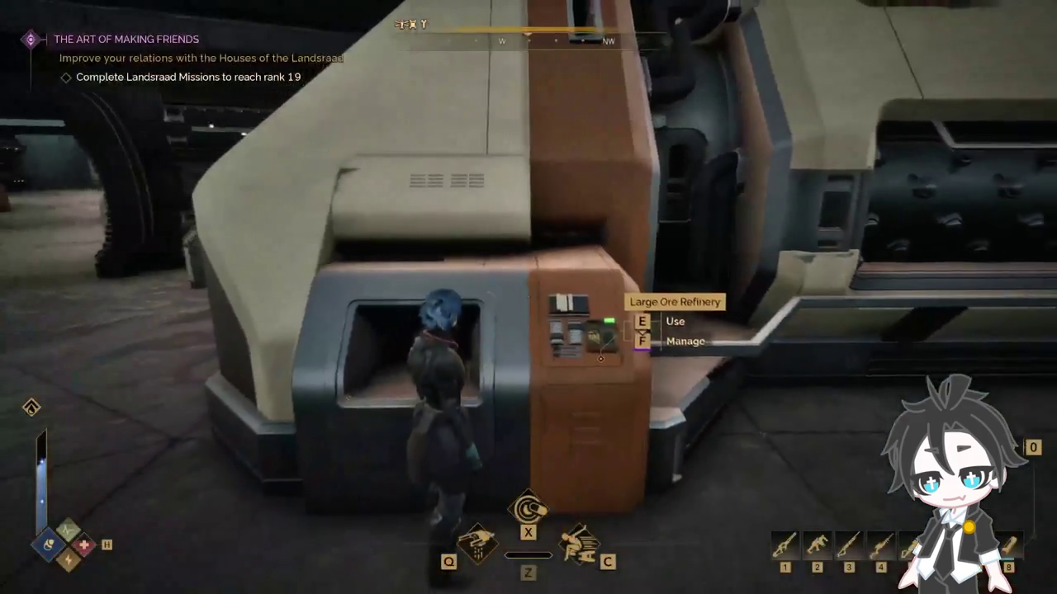
key("w")
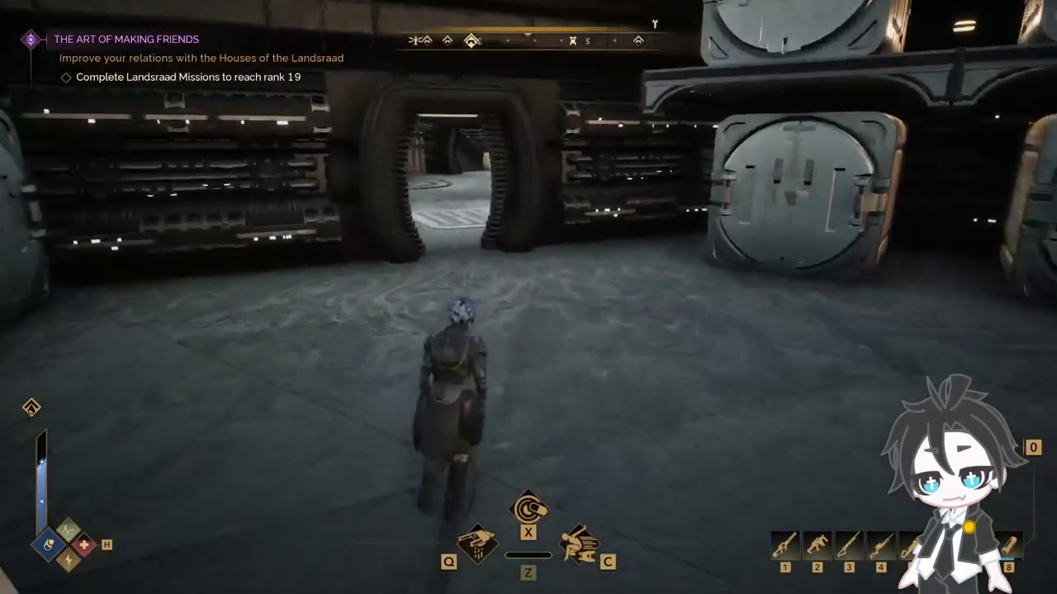
key("w")
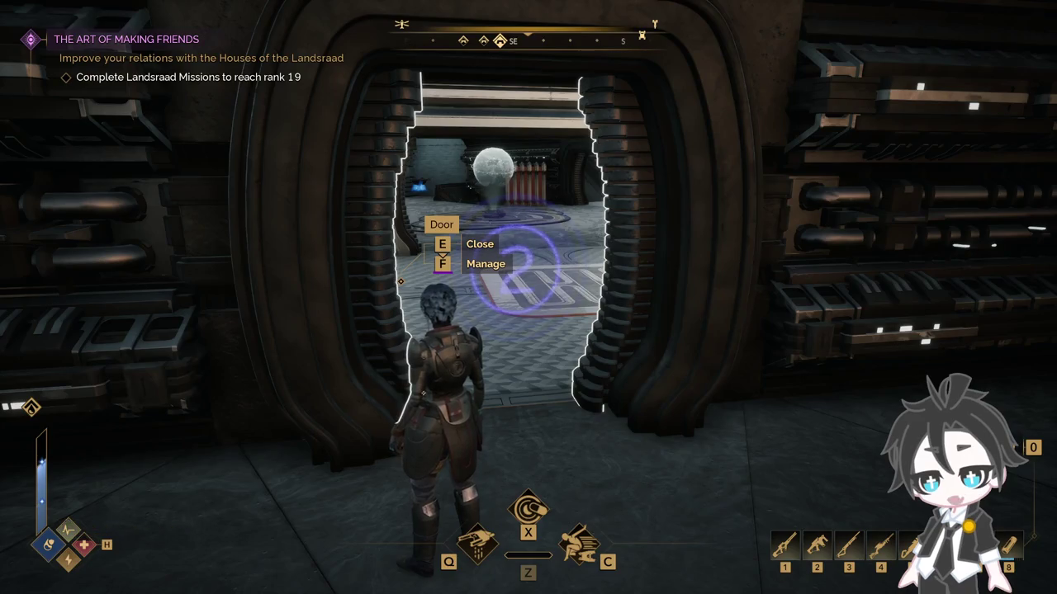
key("w")
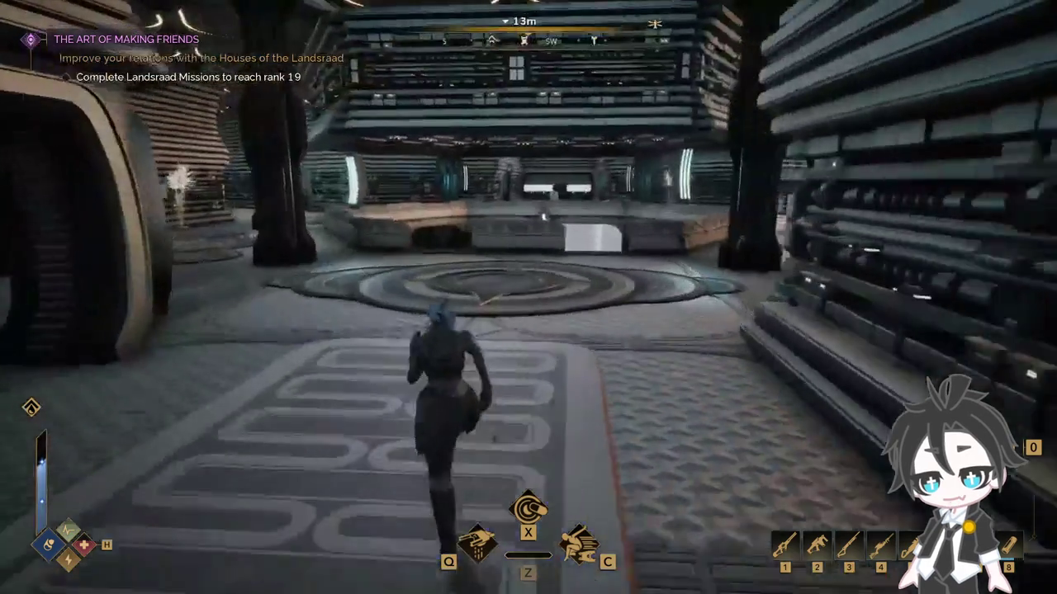
key("w")
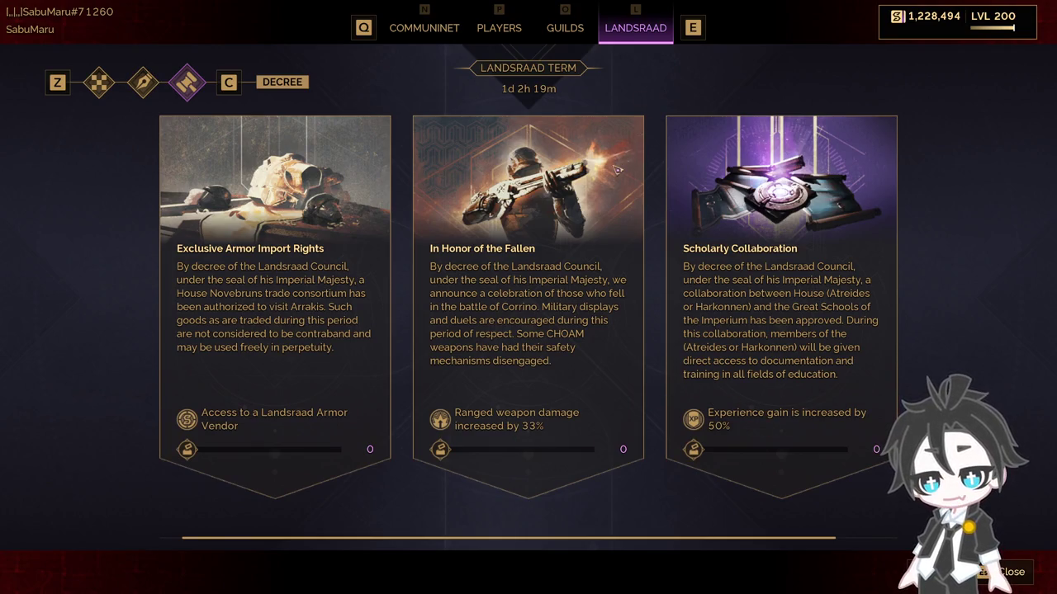
Step: Close the decrees and compare the Combat, Crafting, Gathering, Exploration and Sabotage specialization levels
key("Escape")
key("k")
key("g")
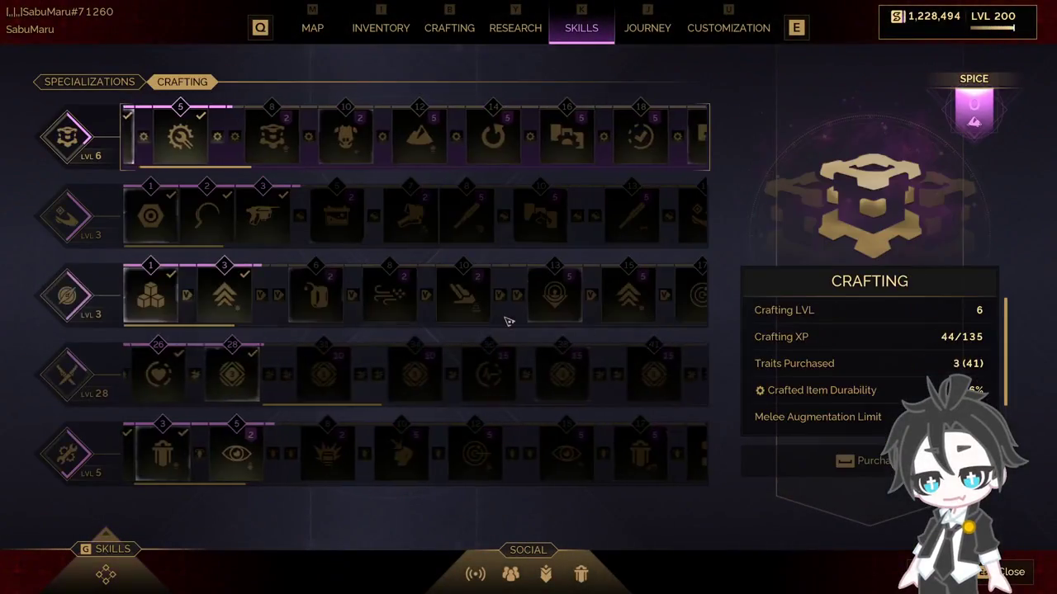
mouse_move(228, 374)
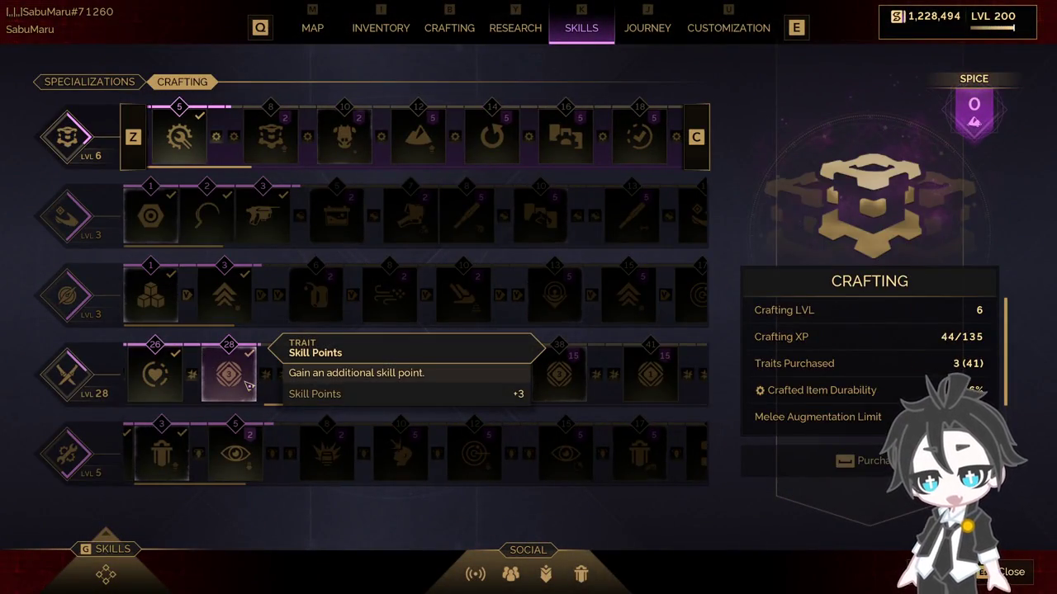
left_click(68, 373)
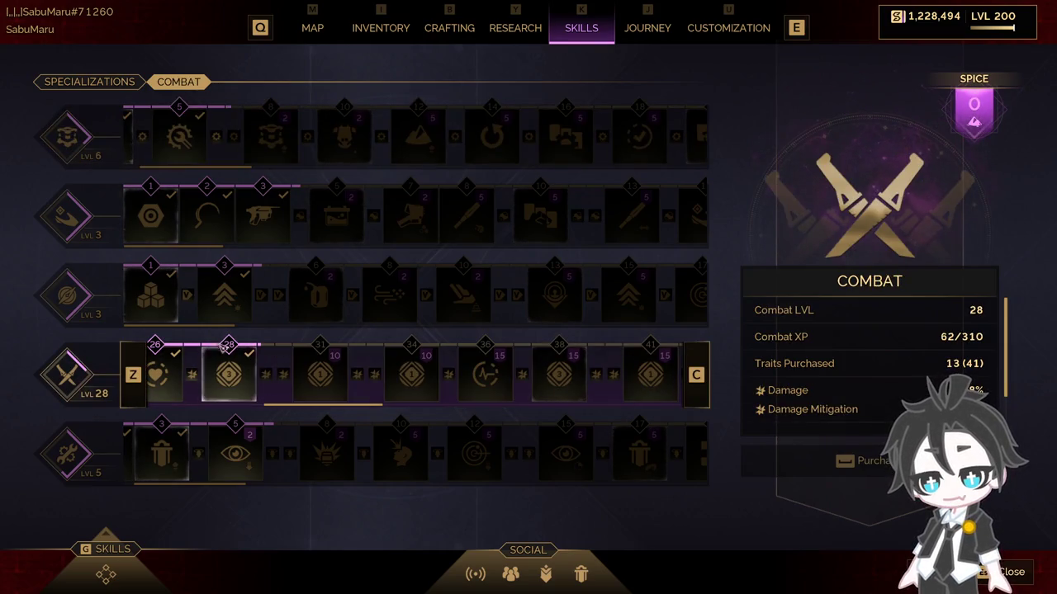
left_click(69, 136)
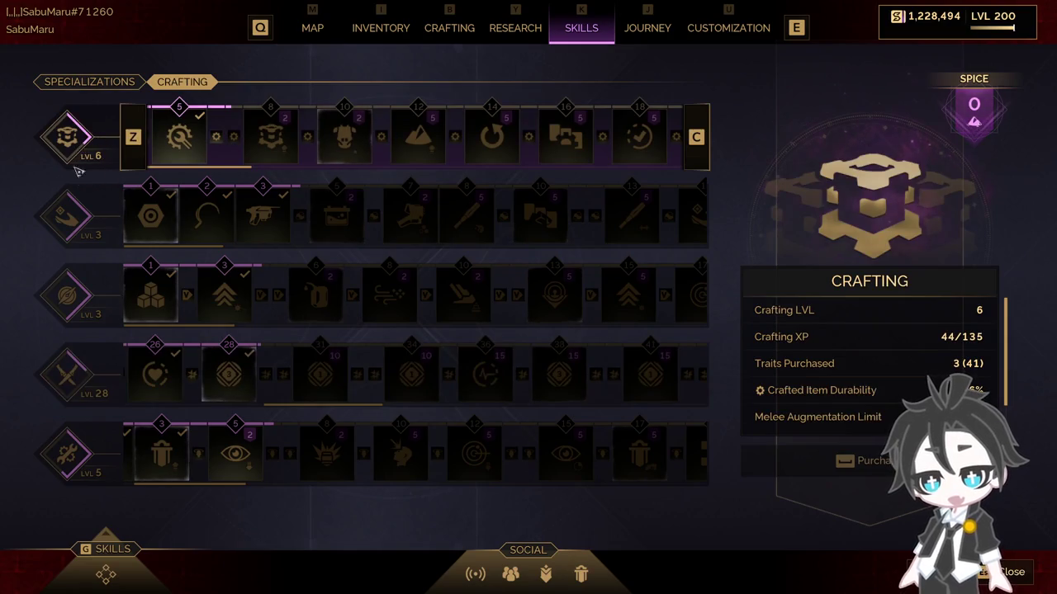
left_click(68, 215)
left_click(68, 295)
left_click(67, 452)
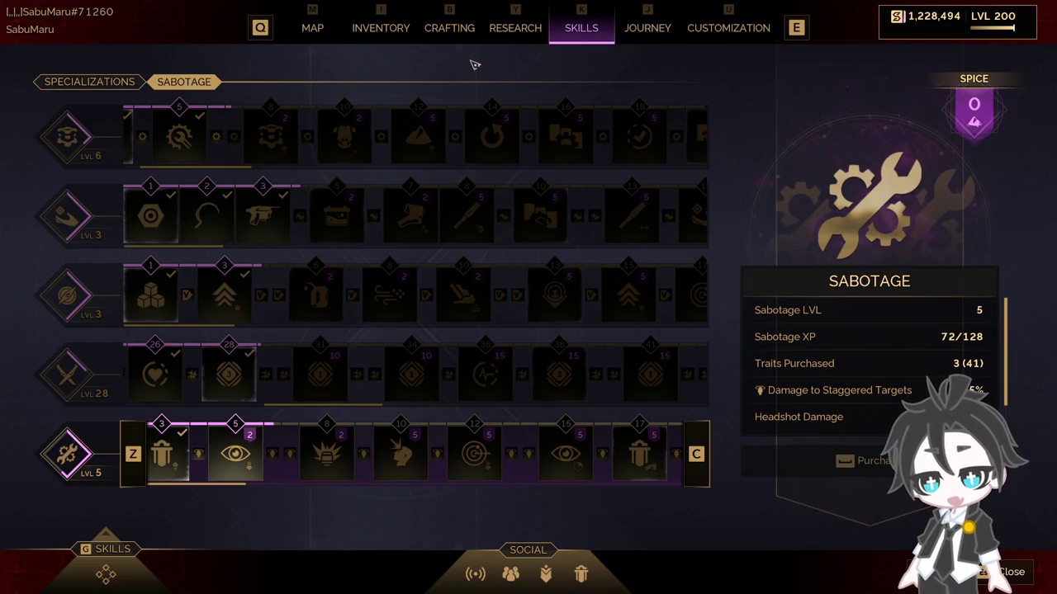
Step: Read the Exponential Growth quest objectives, then move via Research to the Swordmaster skill tree
key("j")
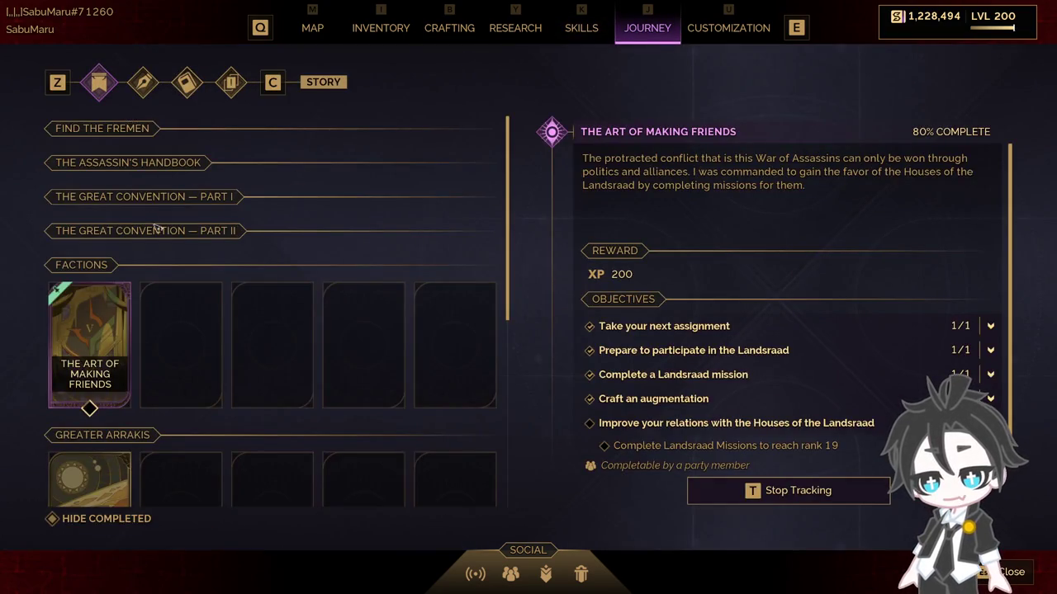
scroll(165, 240, "down", 3)
scroll(861, 329, "down", 1)
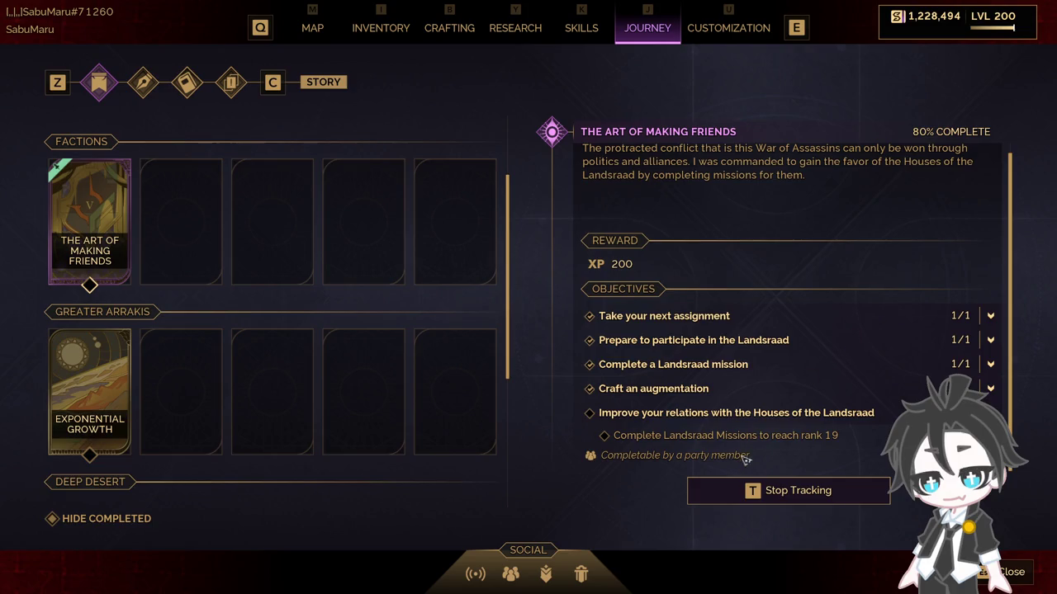
left_click(81, 395)
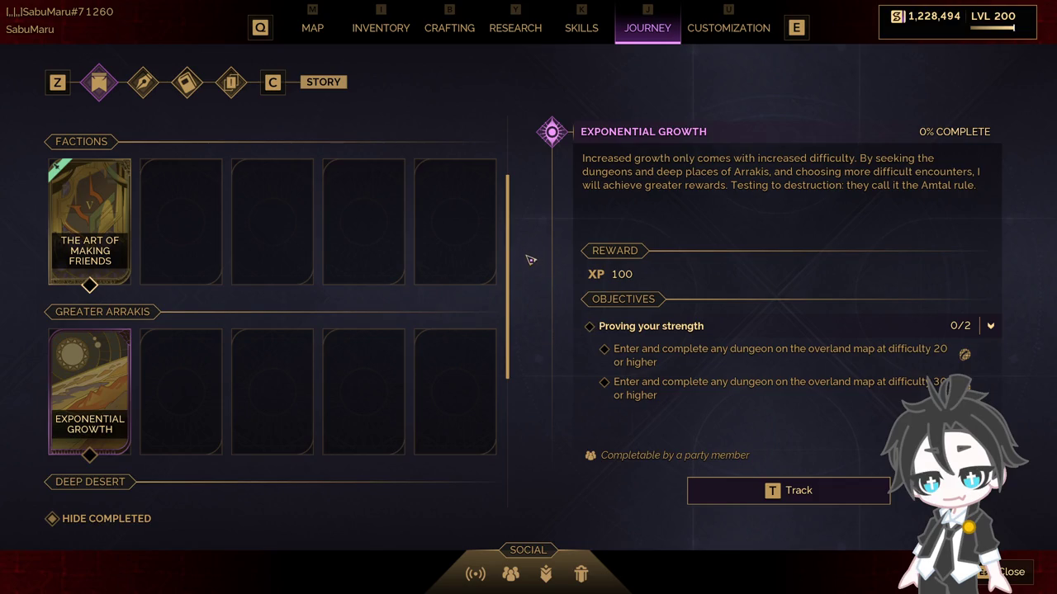
left_click(500, 33)
left_click(581, 28)
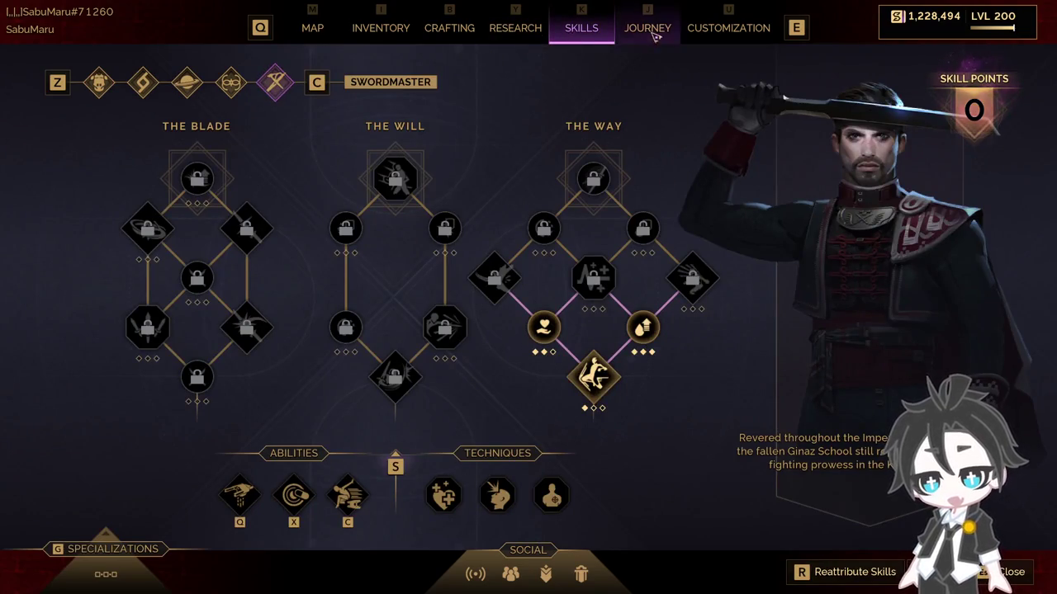
Step: Check the Combat and Sabotage specialization stats in the Specializations overview, then close the menu
left_click(651, 33)
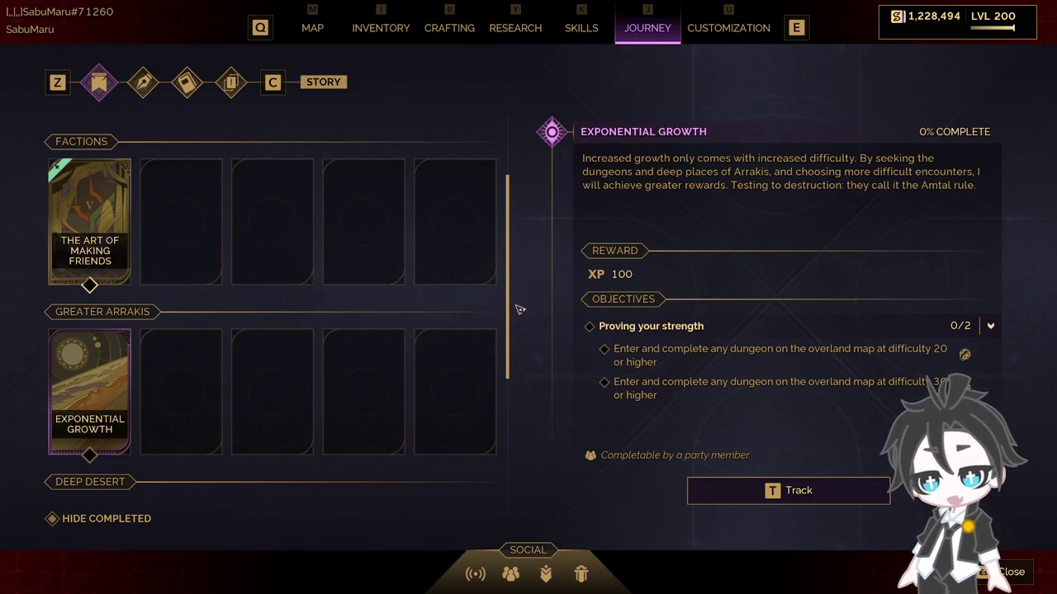
key("Escape")
key("k")
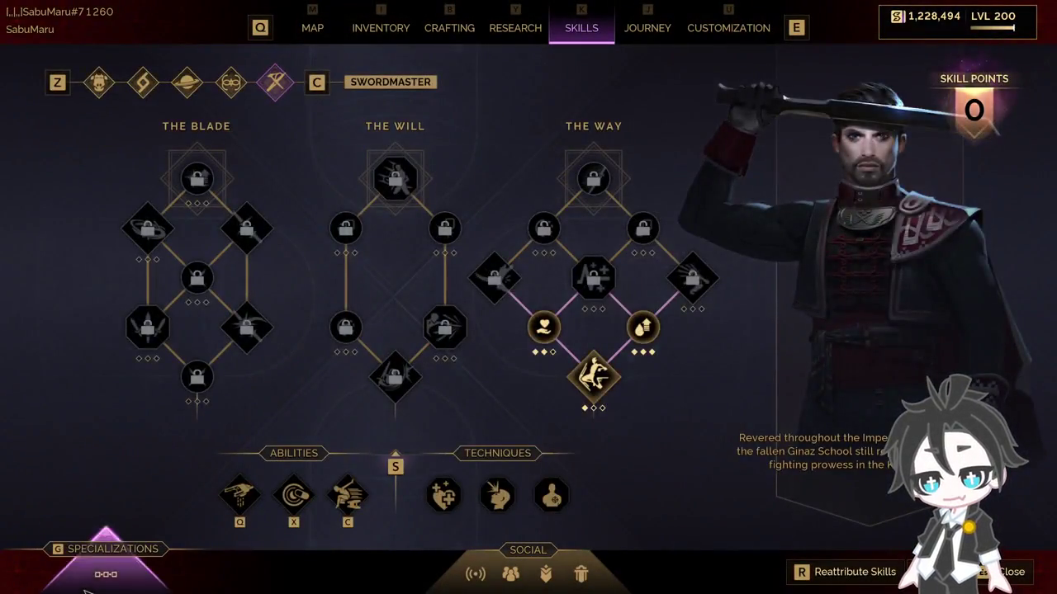
key("g")
left_click(95, 360)
scroll(893, 374, "down", 2)
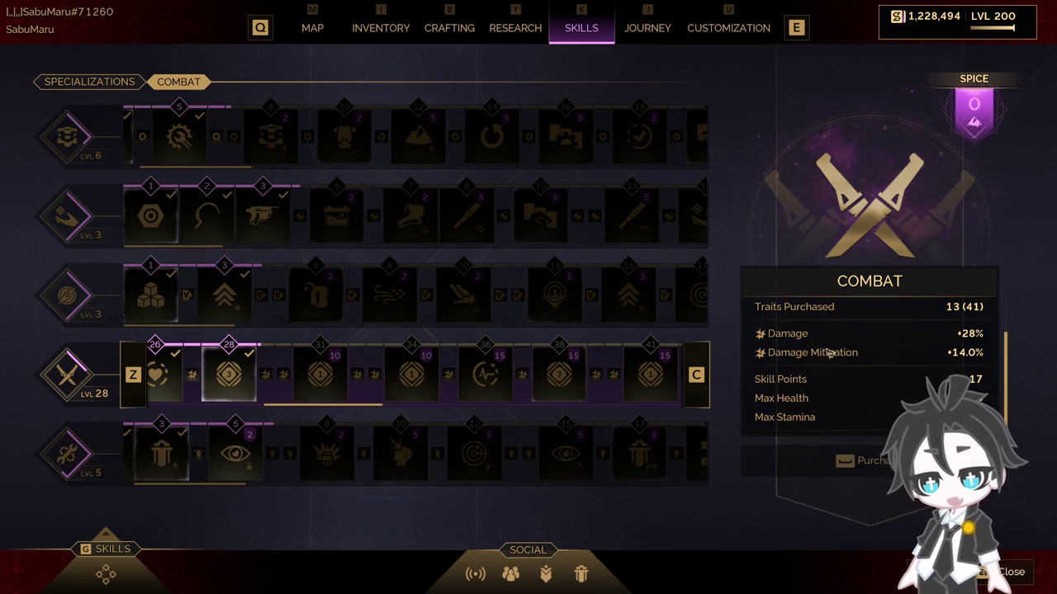
left_click(566, 449)
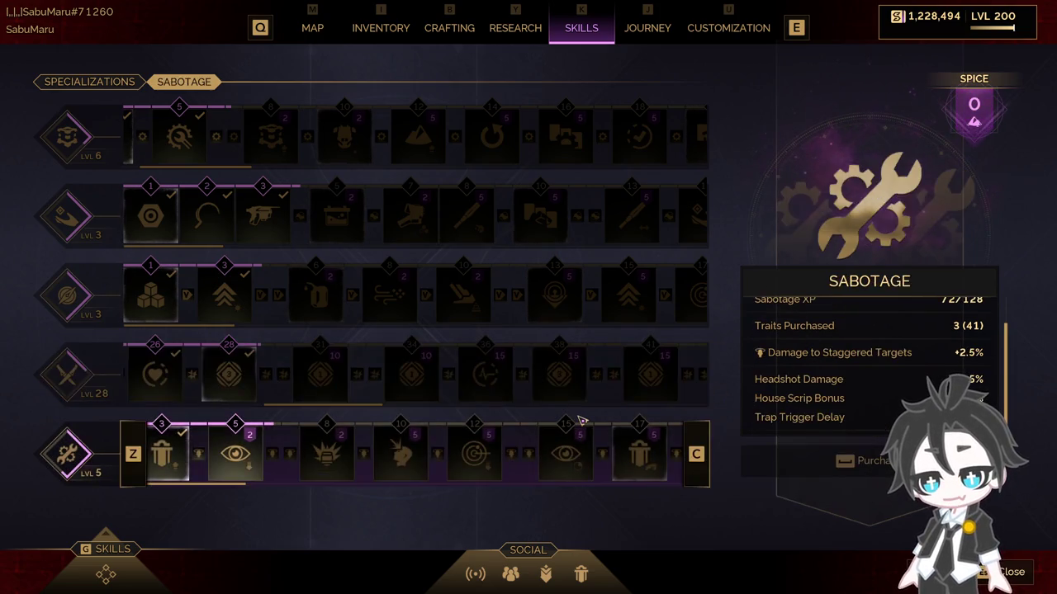
key("Escape")
Step: Walk to the hangar ornithopter, board it and lift off
key("w")
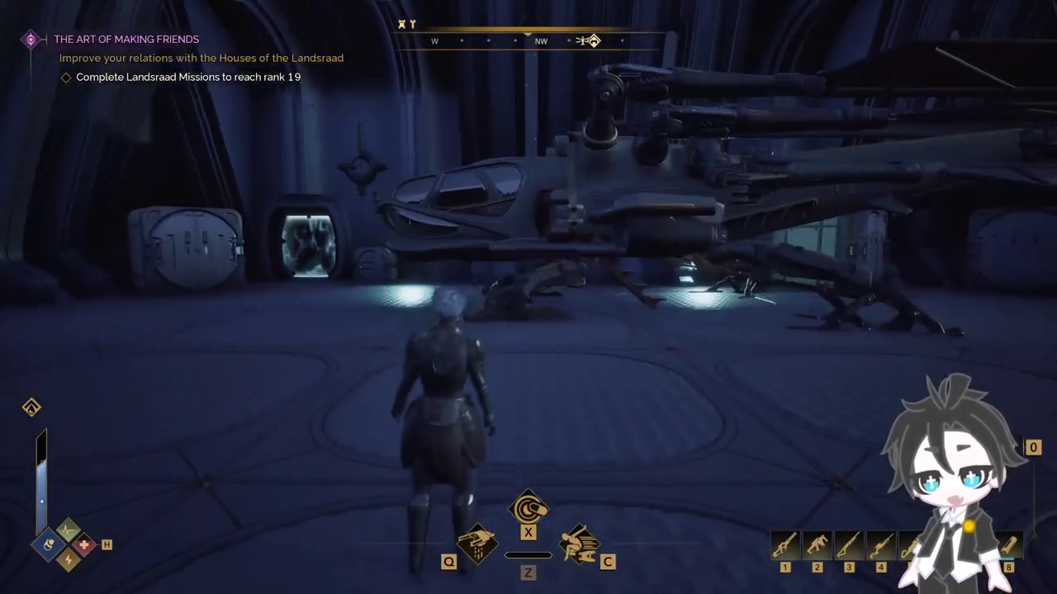
key("w")
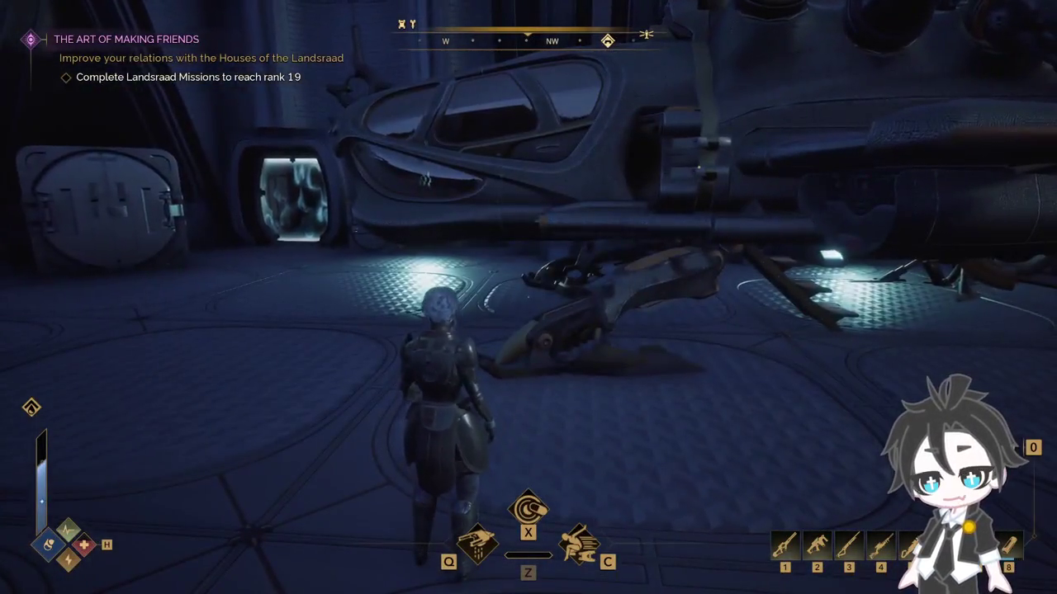
key("w")
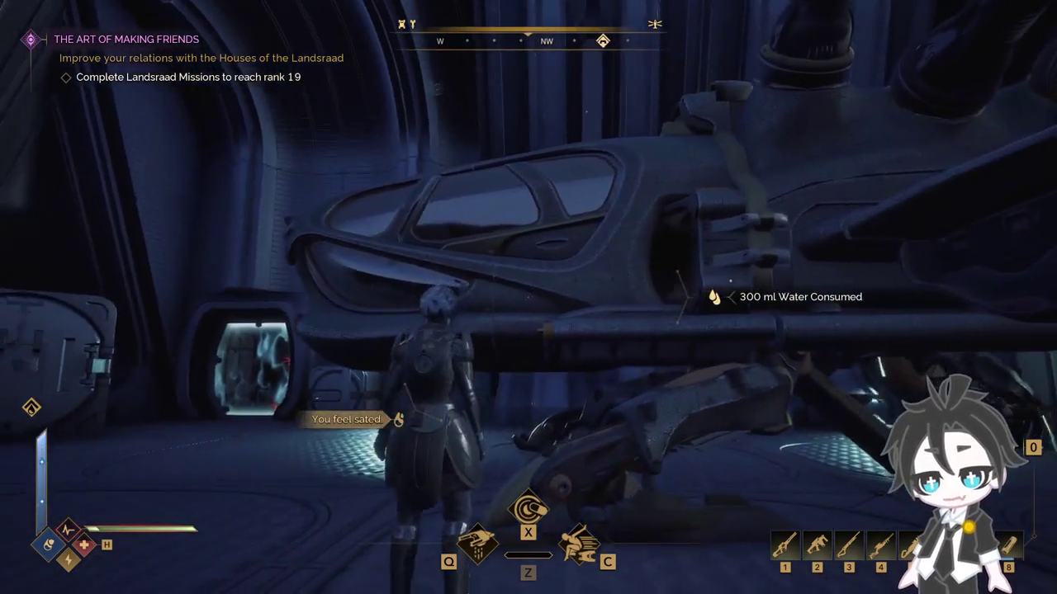
key("e")
key("space")
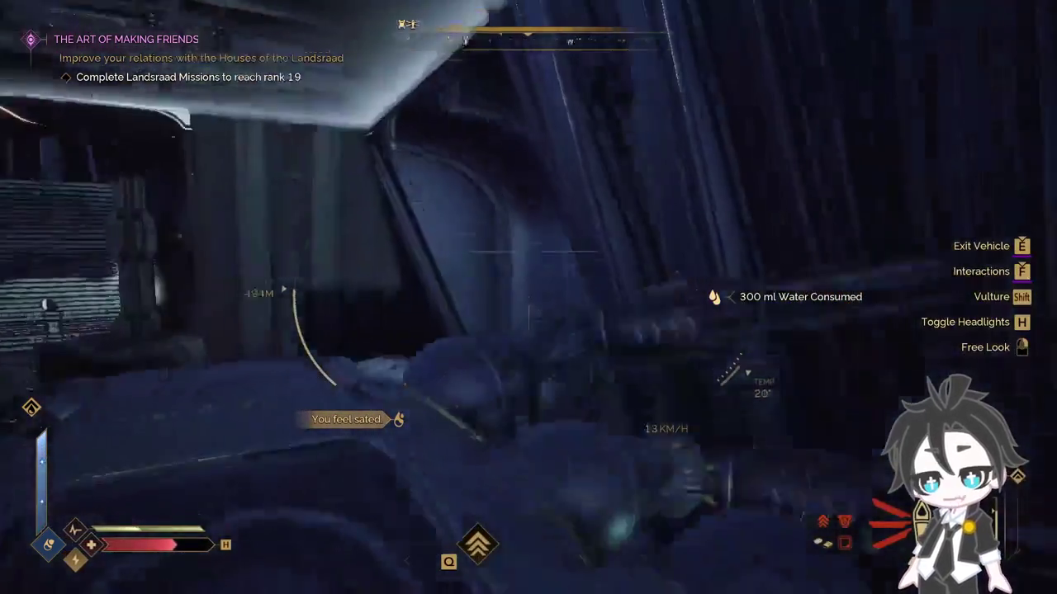
key("space")
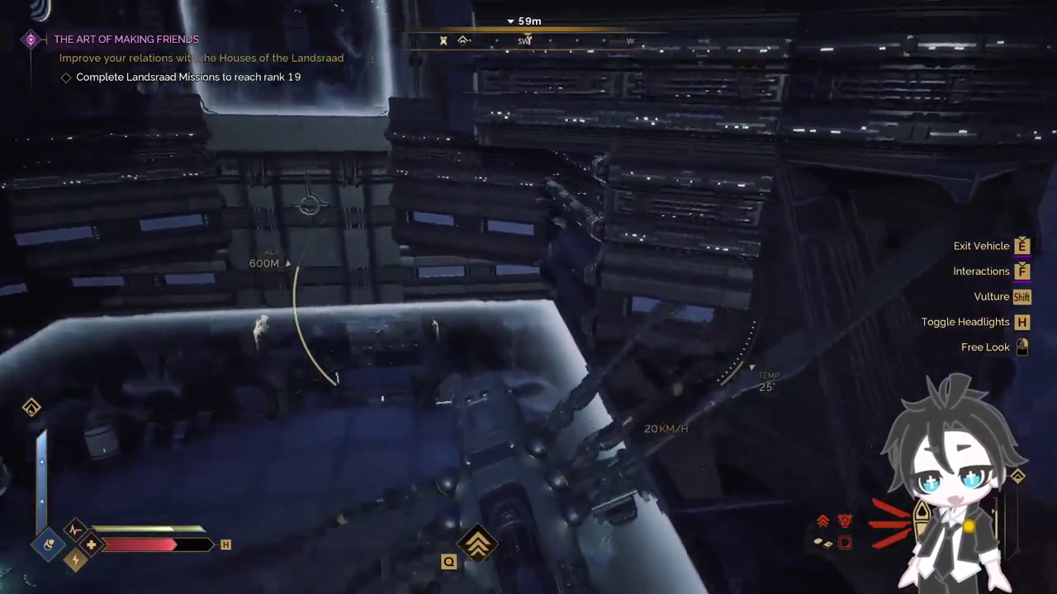
Step: Fly the ornithopter westward through the night canyons, climbing to about 660 m
key("w")
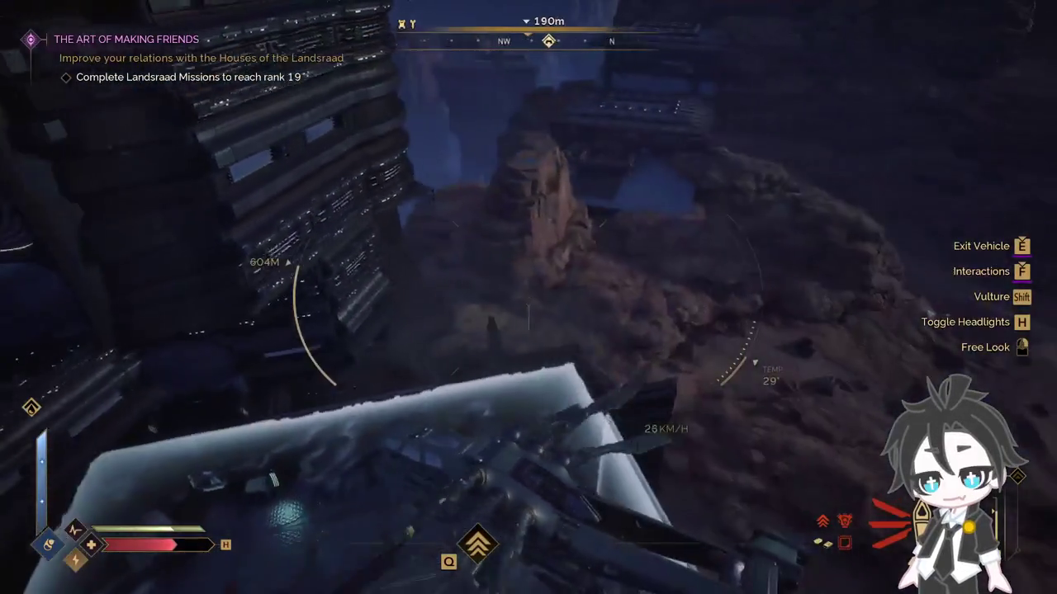
key("w")
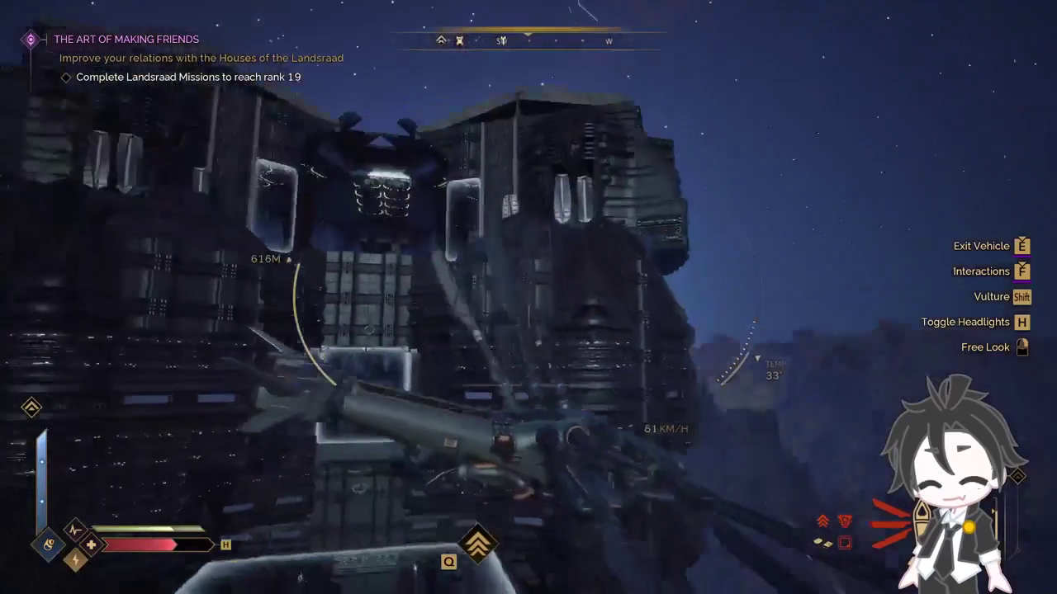
key("w")
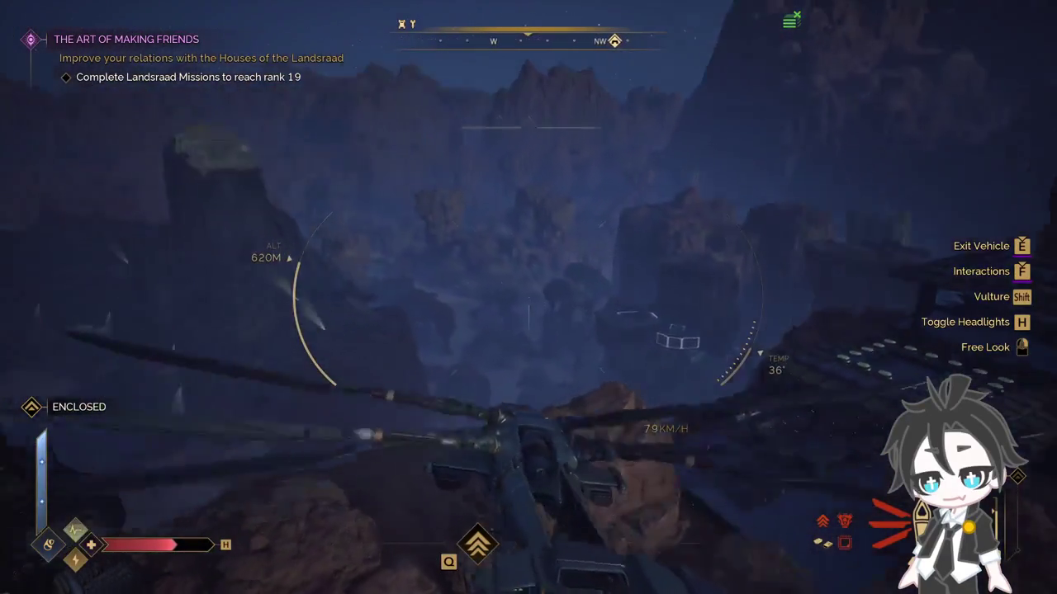
key("w")
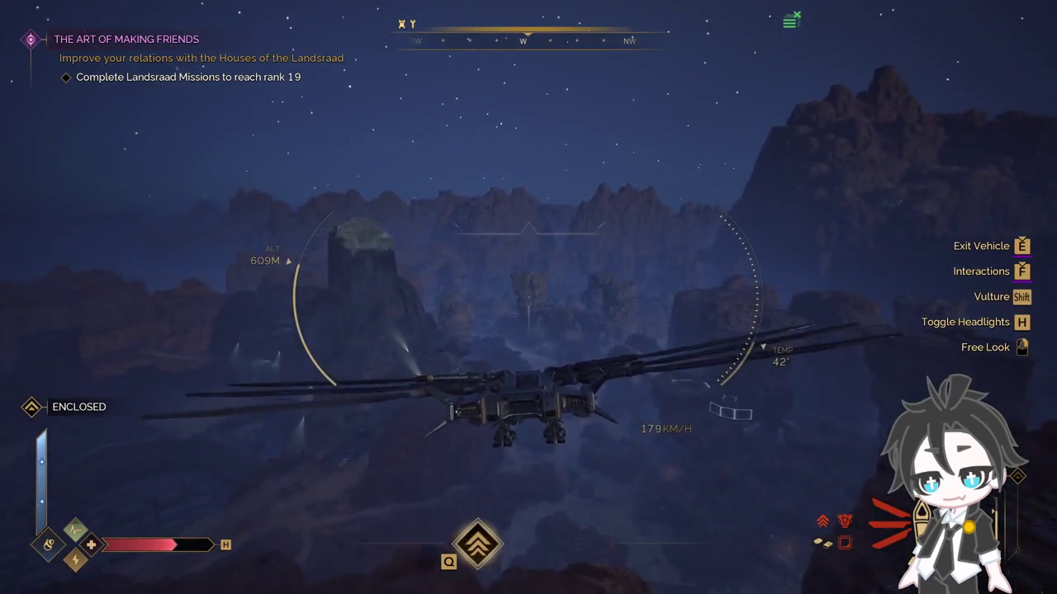
key("w")
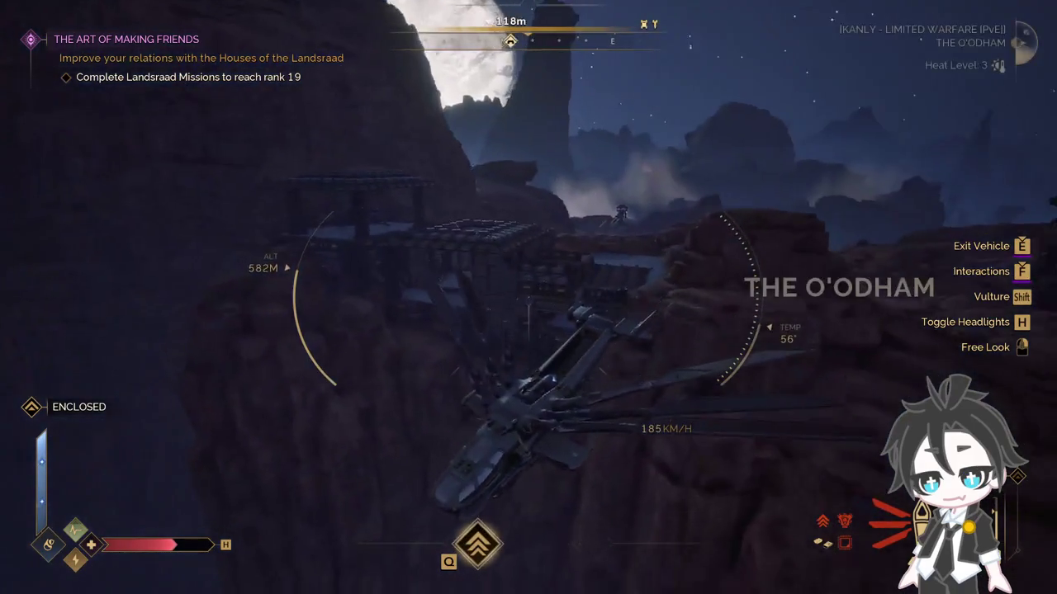
key("w")
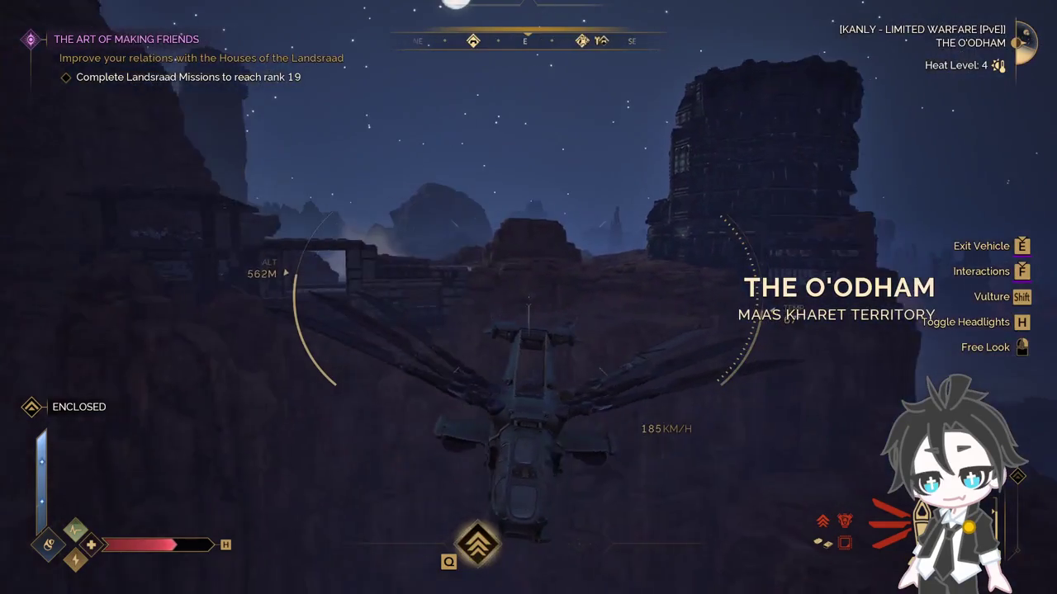
key("w")
key("w")
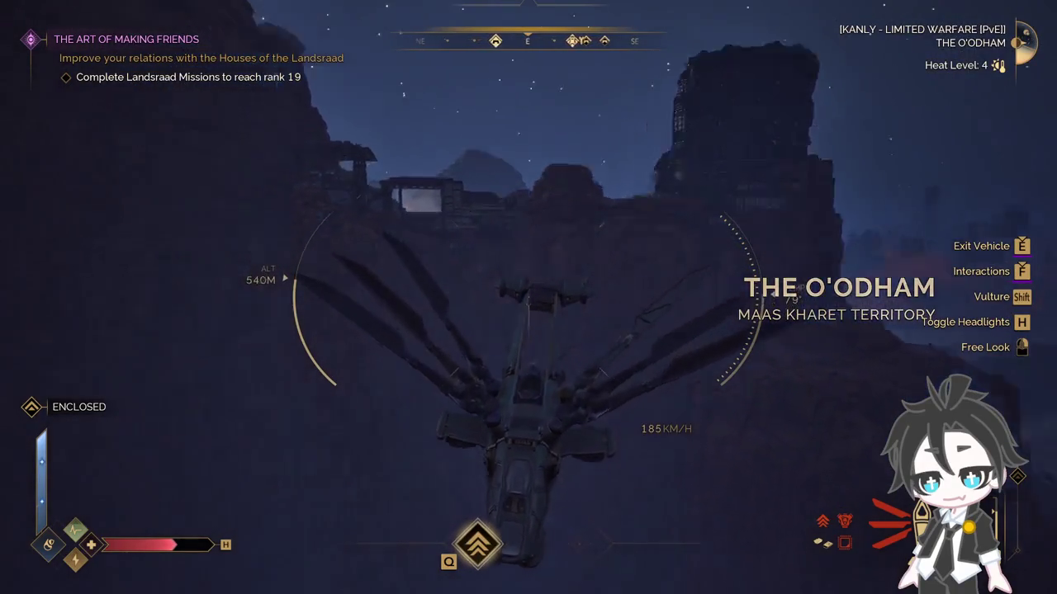
key("w")
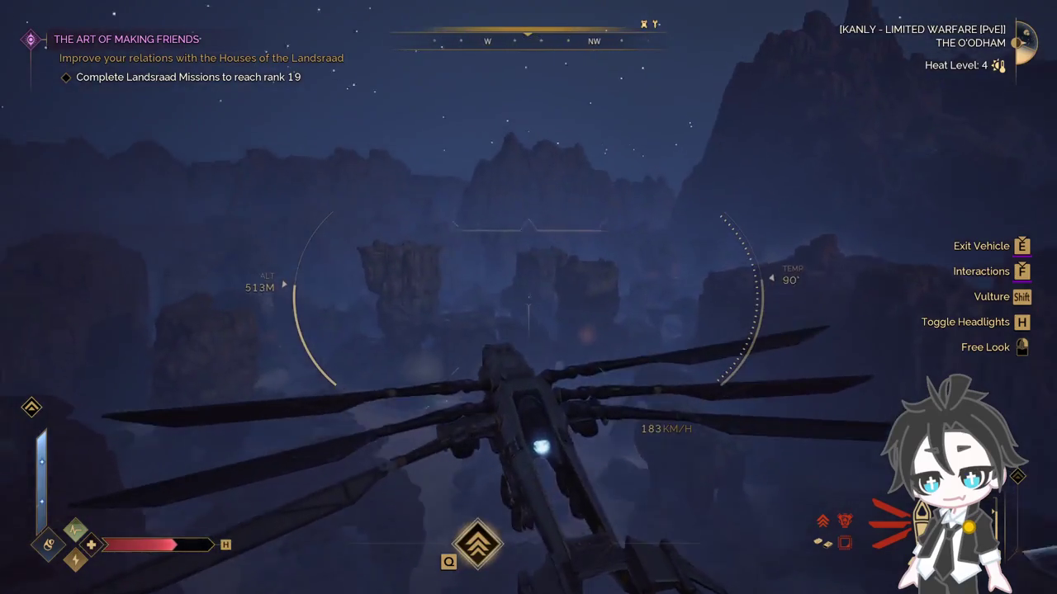
key("w")
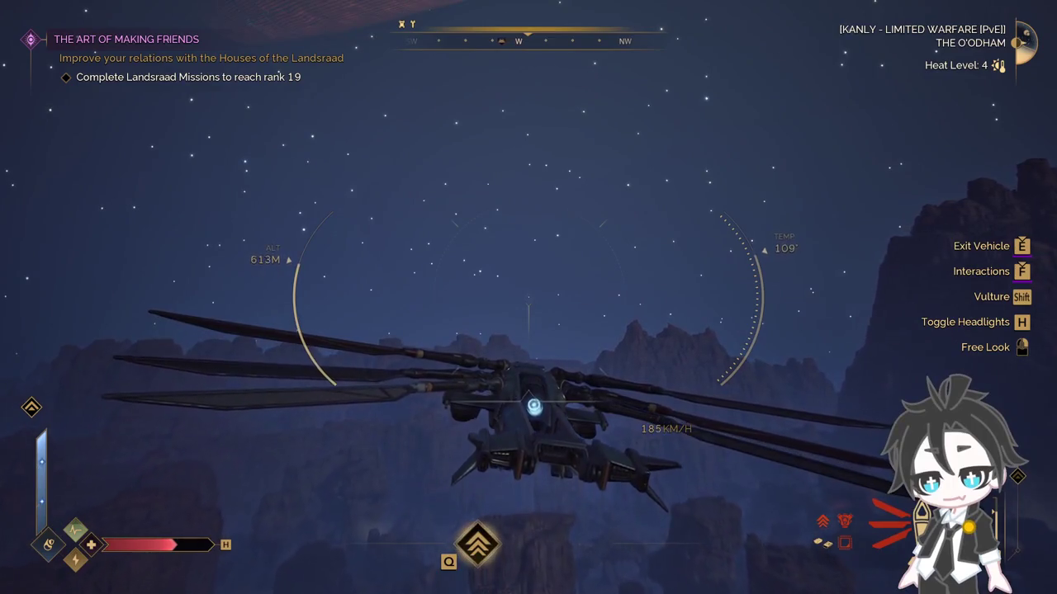
key("w")
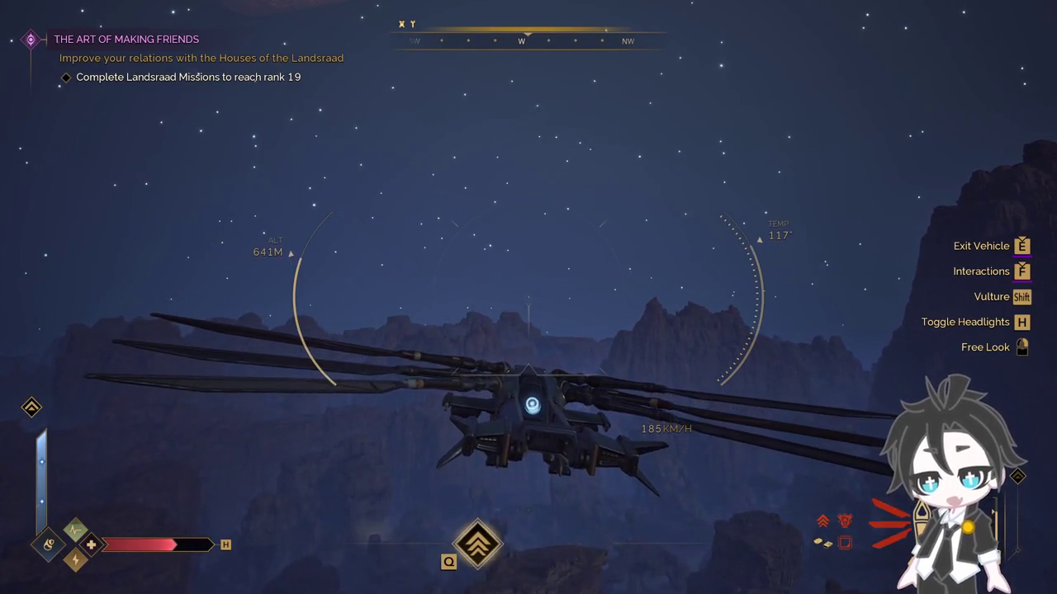
key("w")
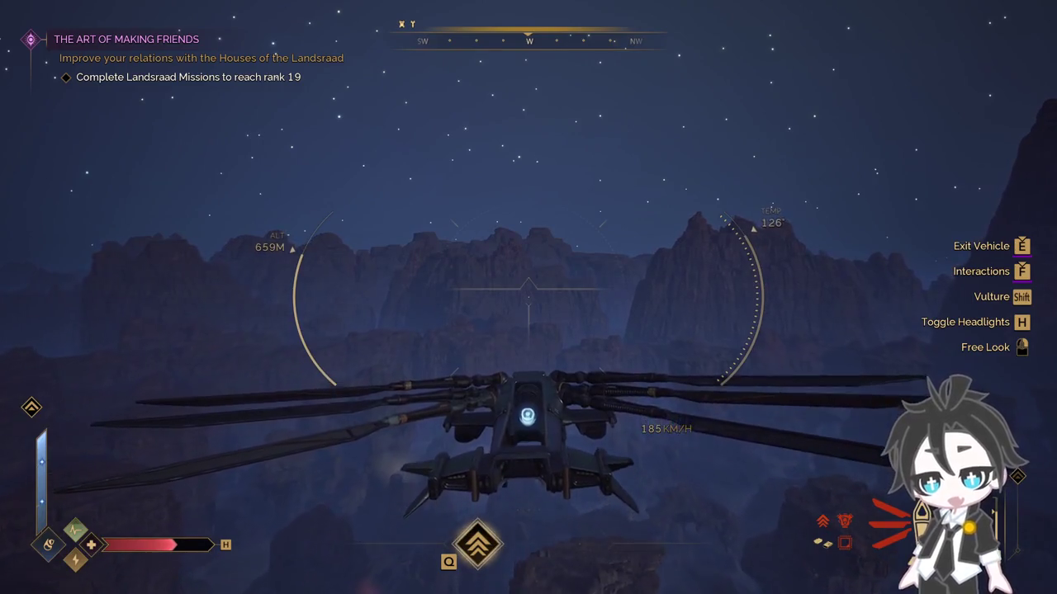
key("w")
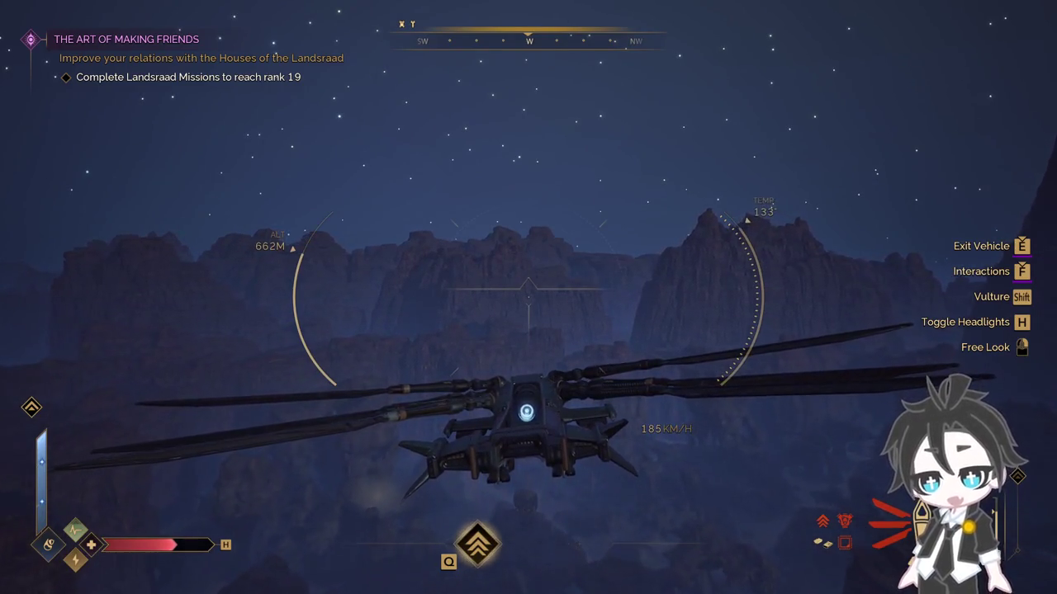
key("w")
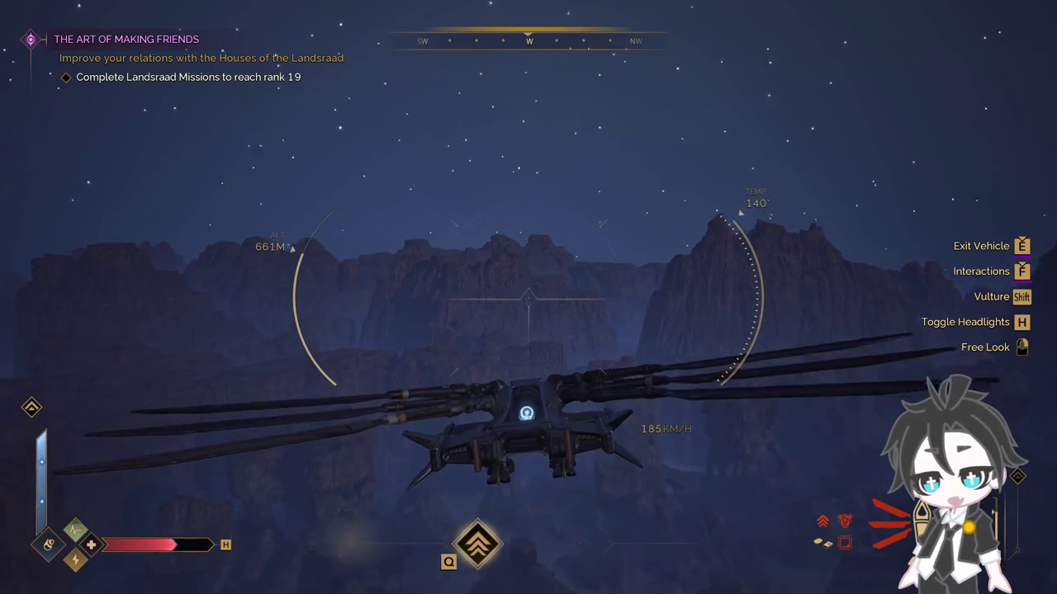
Step: Inspect the Combat specialization's traits, then close the skills screen and keep flying
key("k")
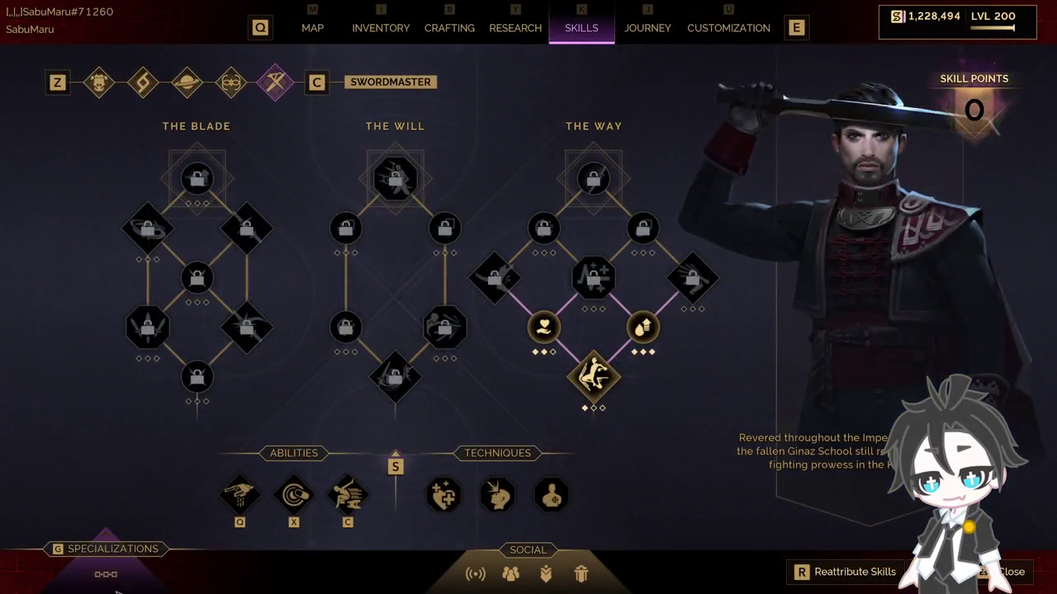
key("g")
left_click(82, 388)
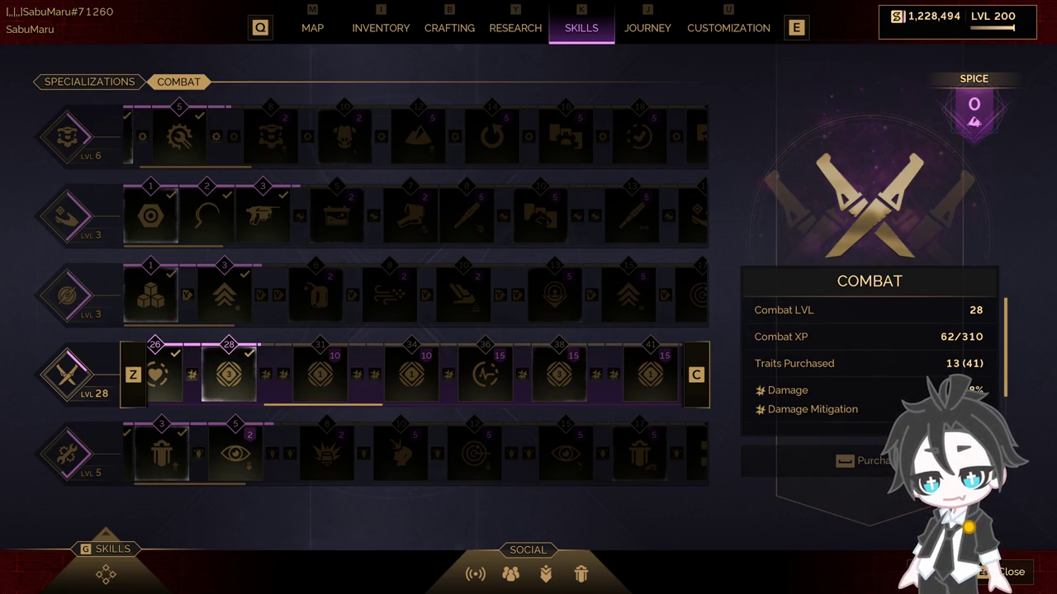
key("Escape")
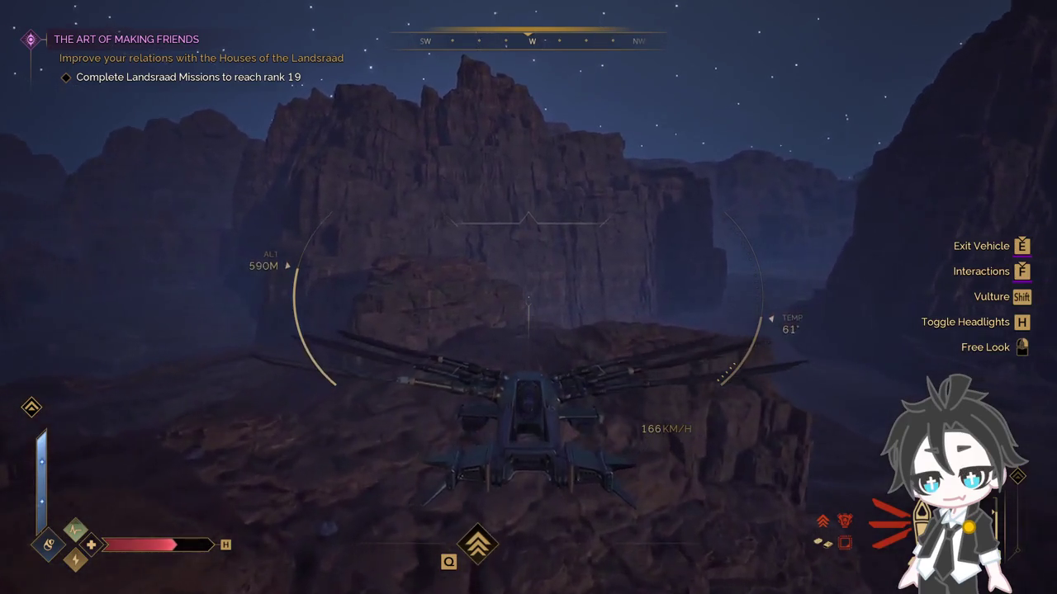
Step: Travel via the Overland Map to Imperial Testing Station No. 89
key("space")
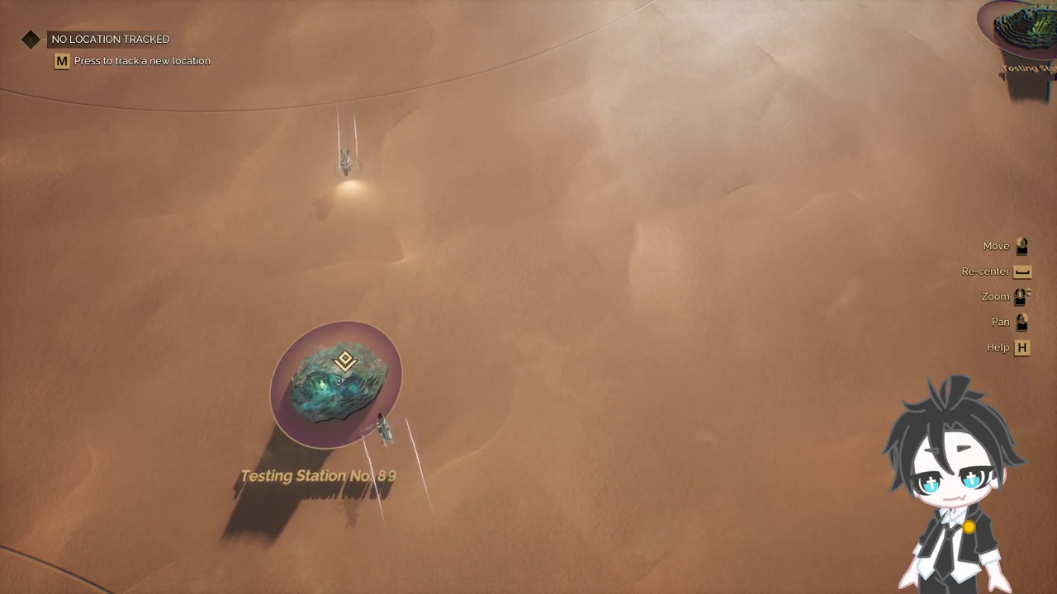
key("m")
left_click(375, 351)
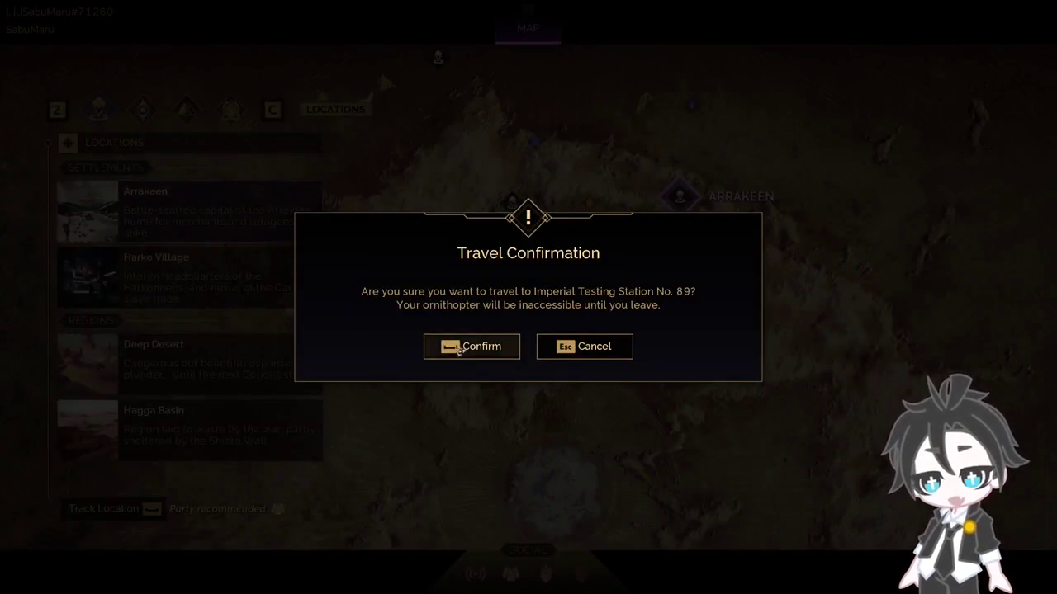
left_click(438, 348)
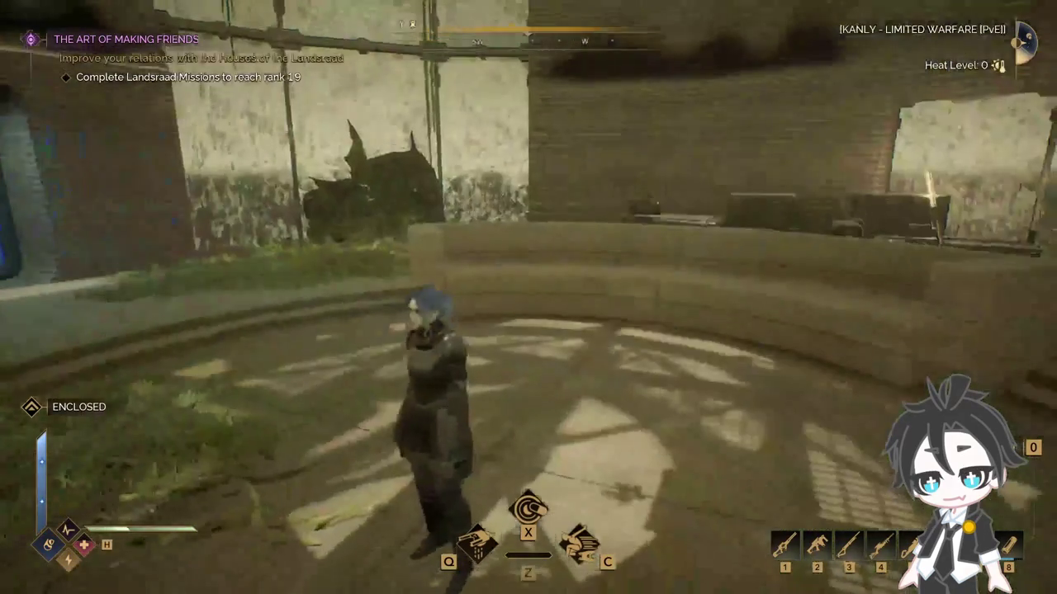
key("Tab")
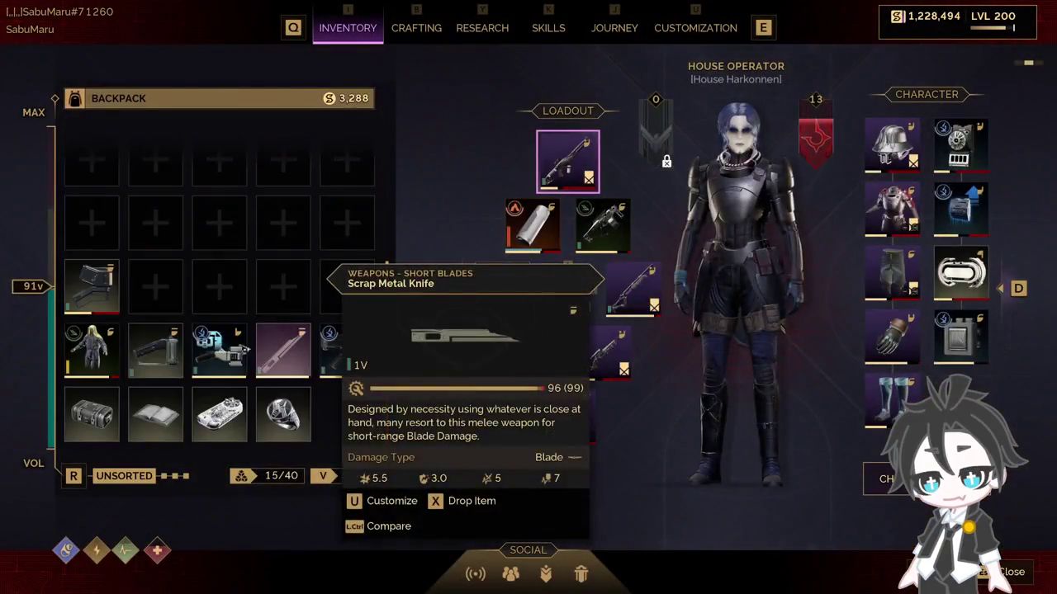
Step: Equip the gold-helmeted Acheronian heavy armour suit and shift the removed pieces to free slots
double_click(91, 285)
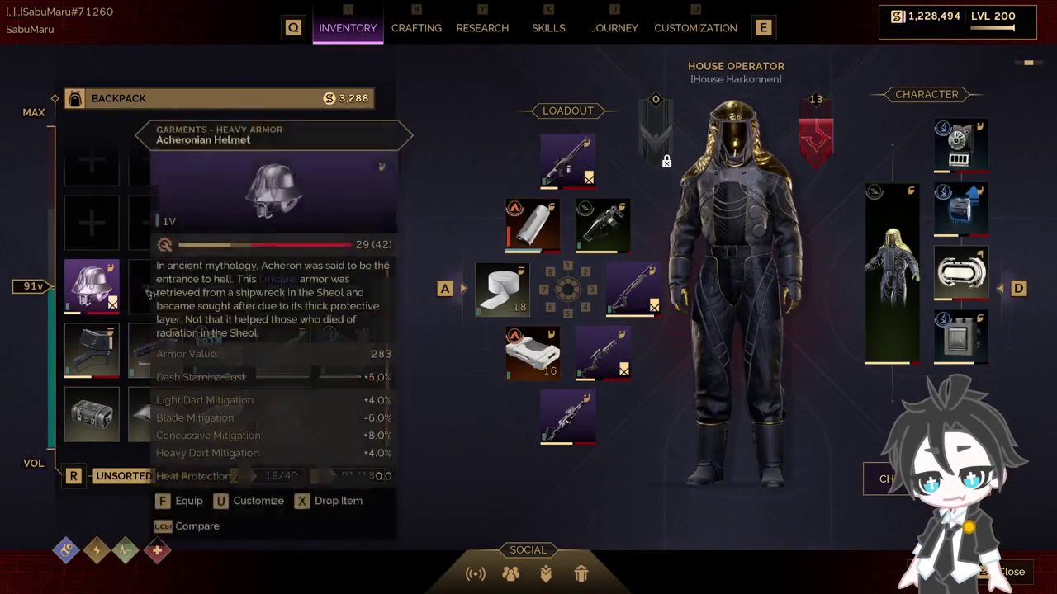
double_click(92, 284)
mouse_move(155, 221)
left_mouse_down()
mouse_move(174, 406)
mouse_move(155, 408)
left_mouse_up()
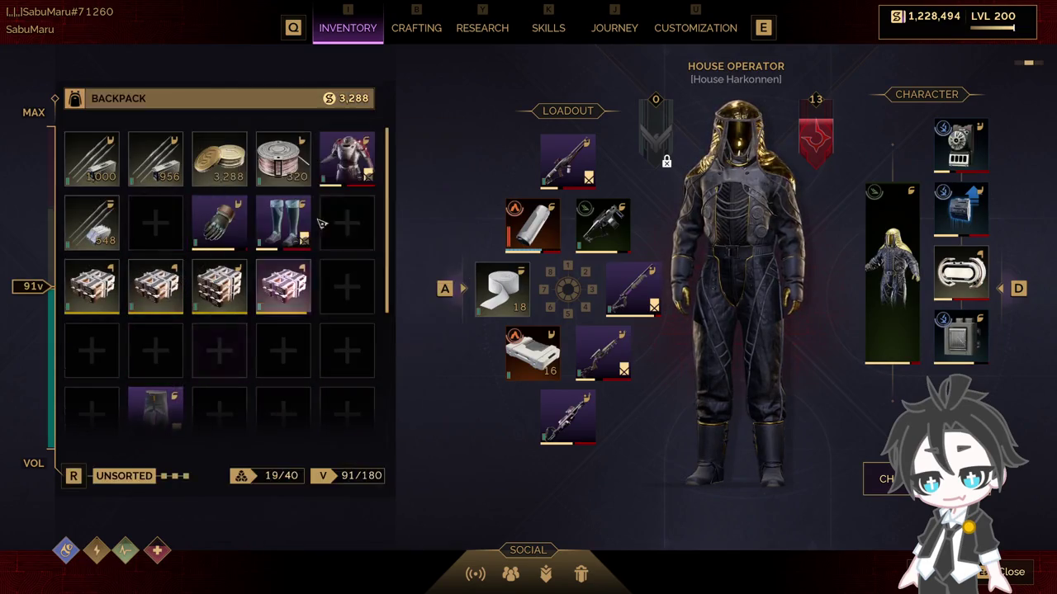
left_click_drag(347, 157, 347, 408)
left_click_drag(219, 221, 218, 351)
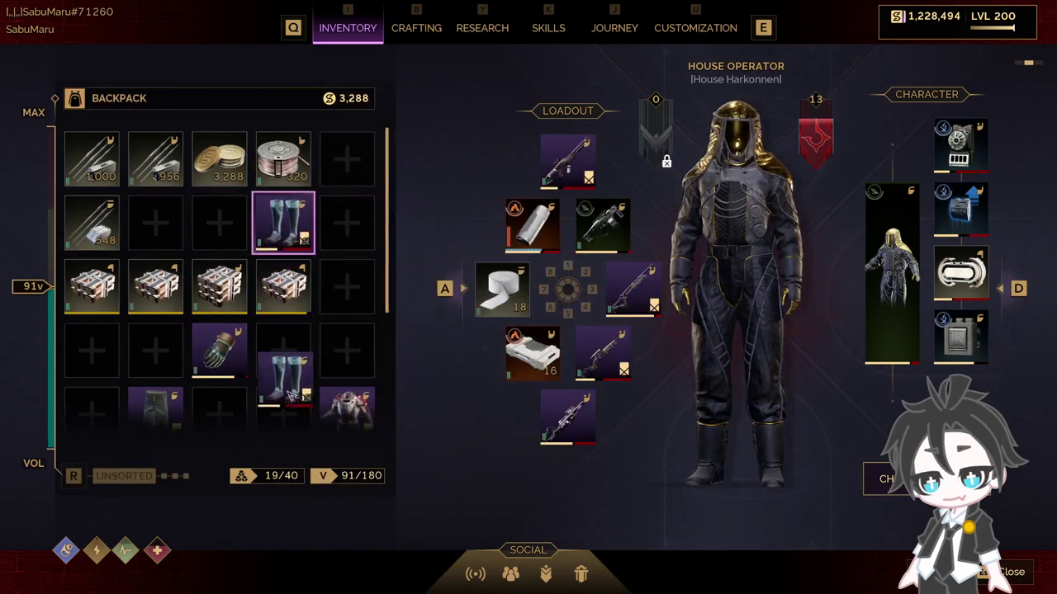
Step: Arrange the pants, gloves and leg armour beside the helmet, then run to the palm-lock door
scroll(90, 357, "down", 3)
scroll(192, 270, "down", 1)
left_click_drag(155, 170, 155, 297)
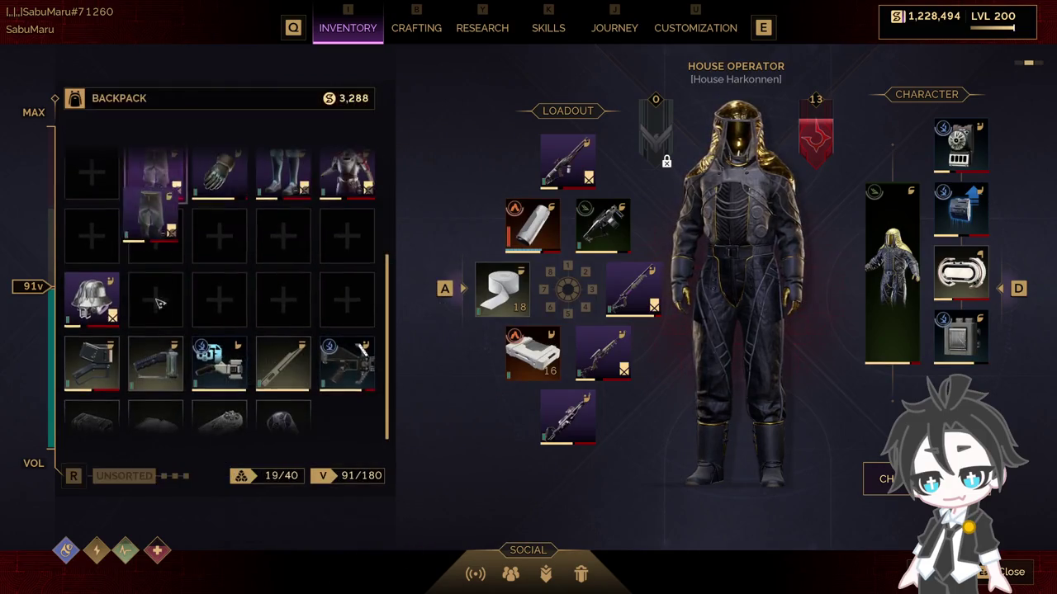
left_click_drag(219, 170, 218, 297)
left_click_drag(281, 174, 283, 297)
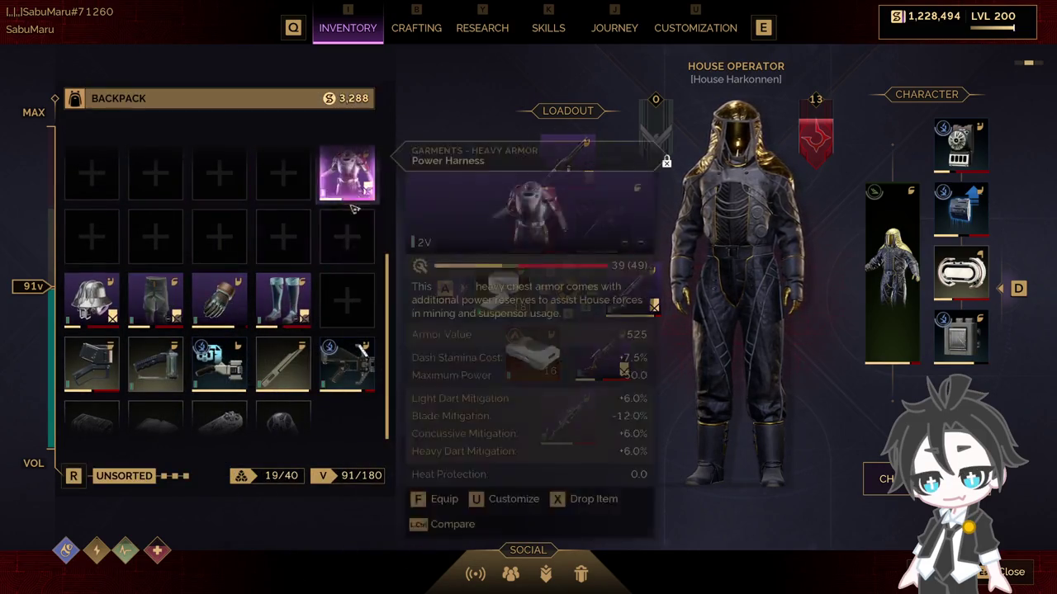
key("Escape")
key("w")
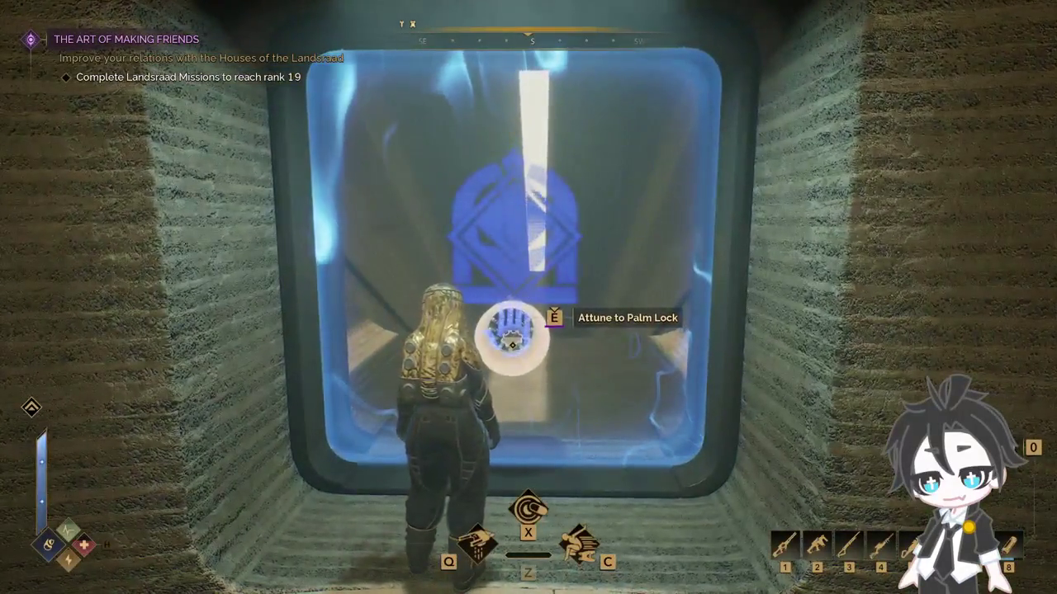
Step: Attune to the palm lock and enter the station at Challenge Level 1
key("e")
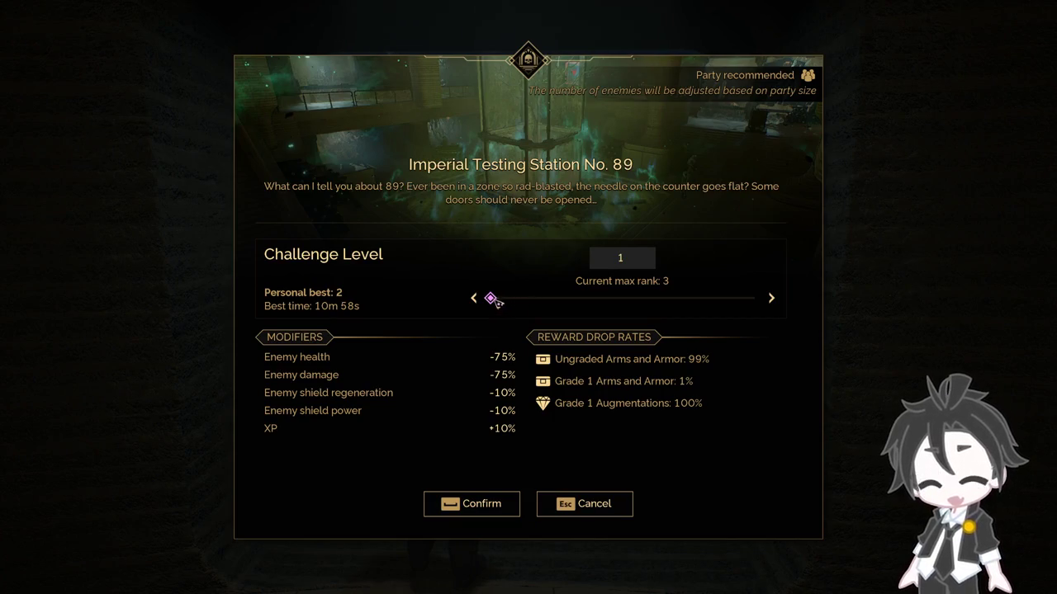
left_click(541, 304)
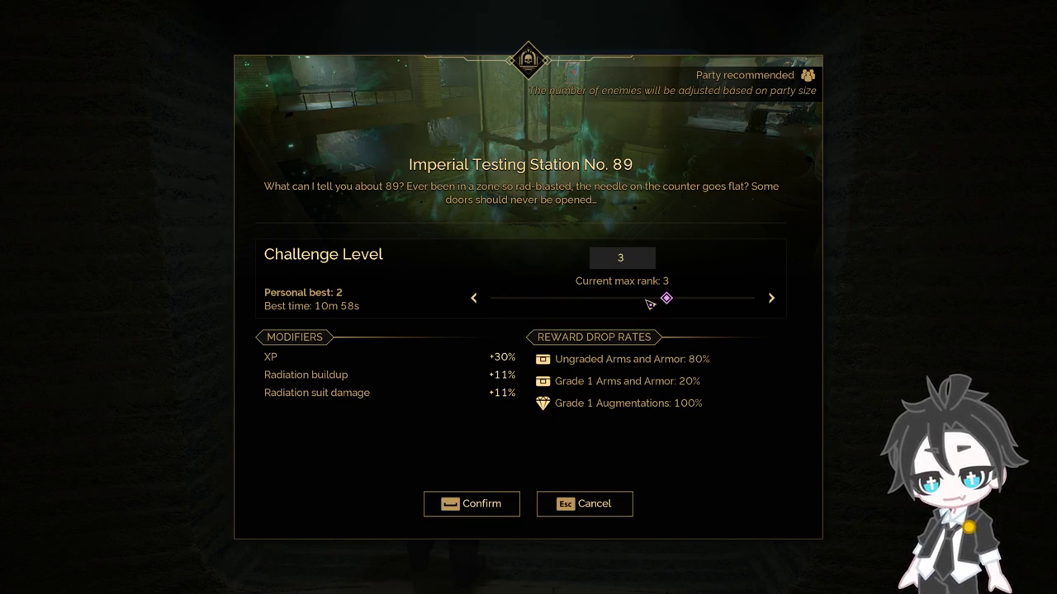
left_click(532, 308)
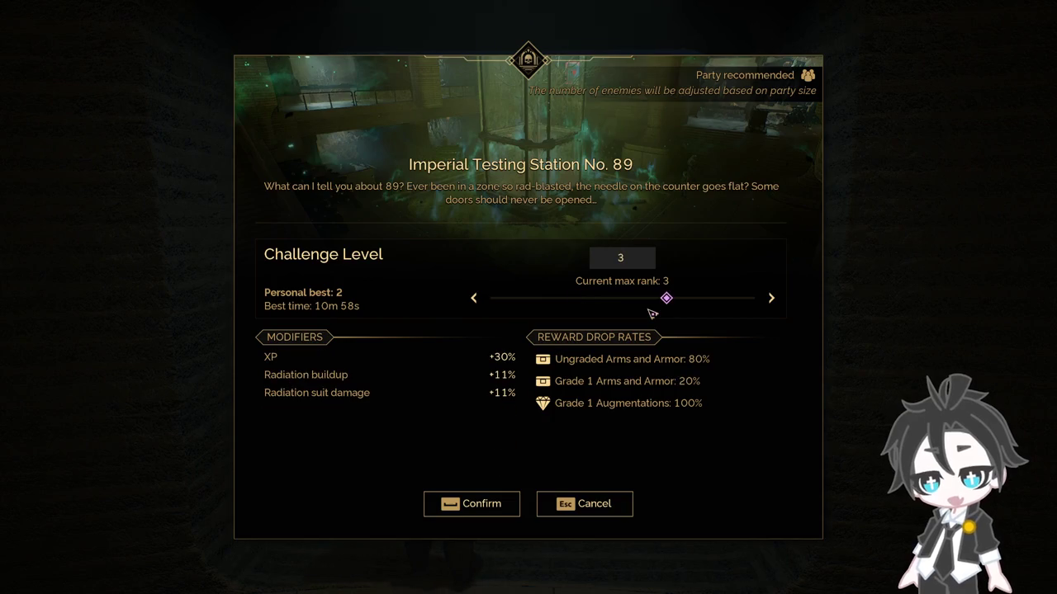
left_click_drag(650, 312, 376, 316)
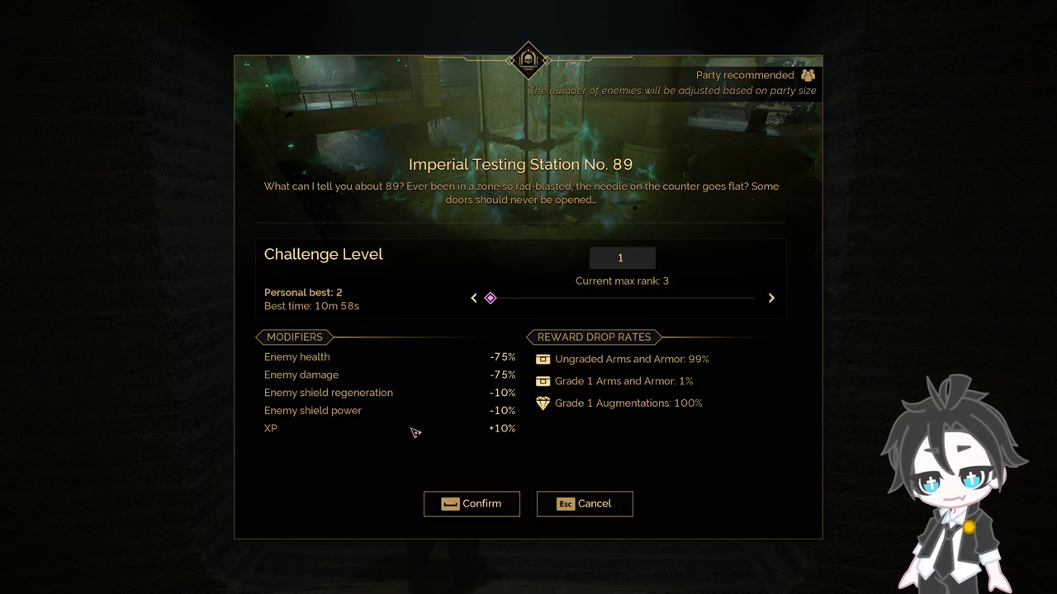
left_click(487, 513)
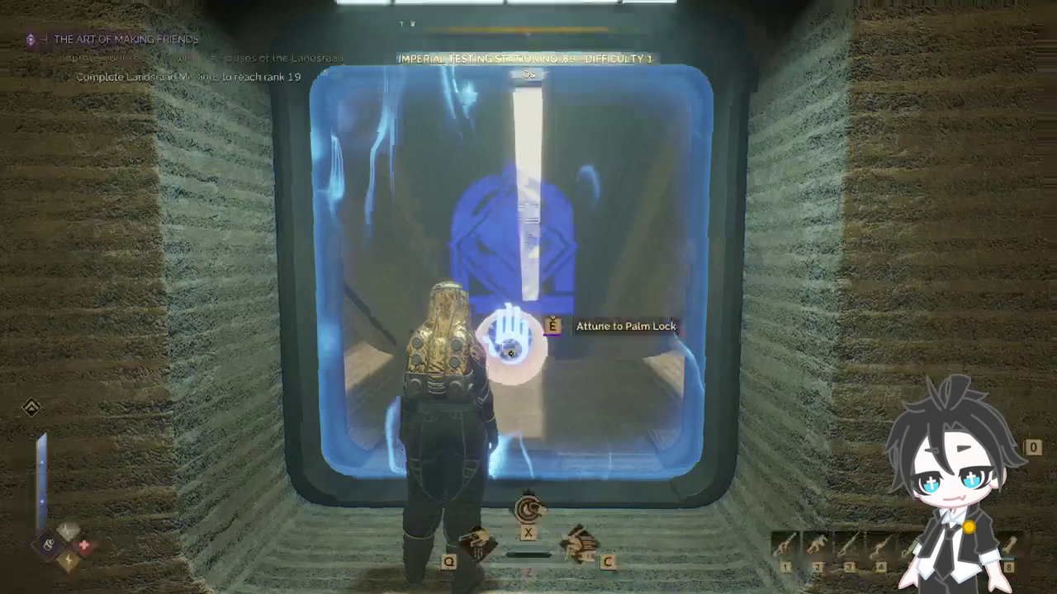
Step: Run to the lit chamber and pick up the Blue ID Band
key("w")
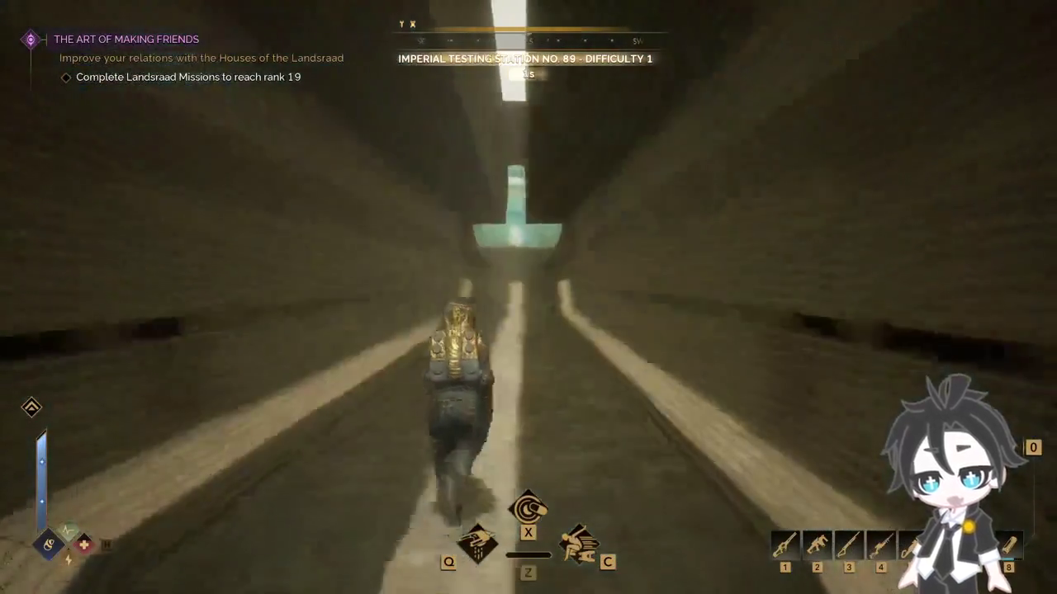
key("w")
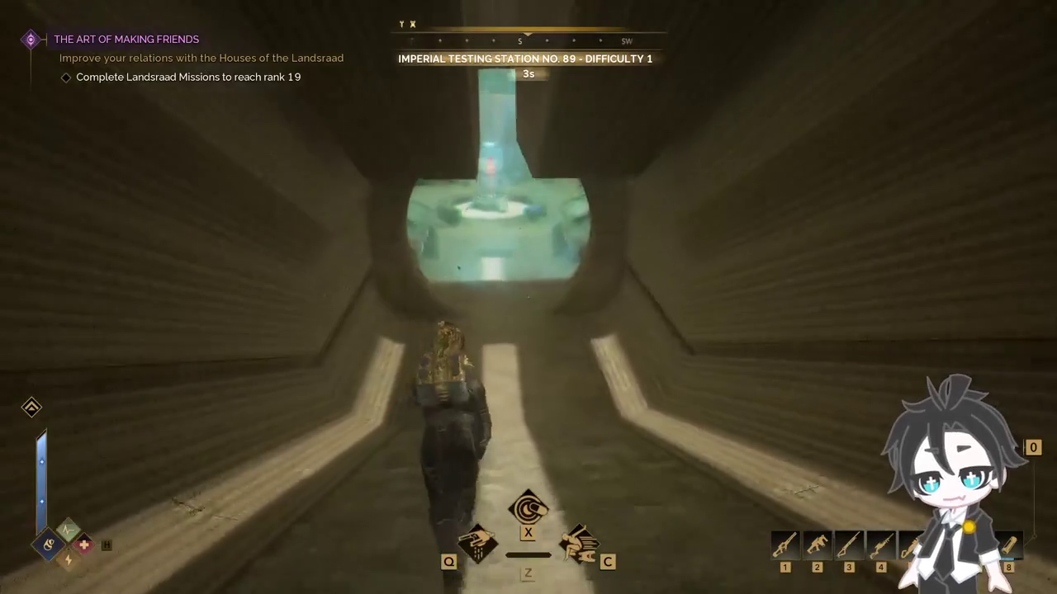
key("w")
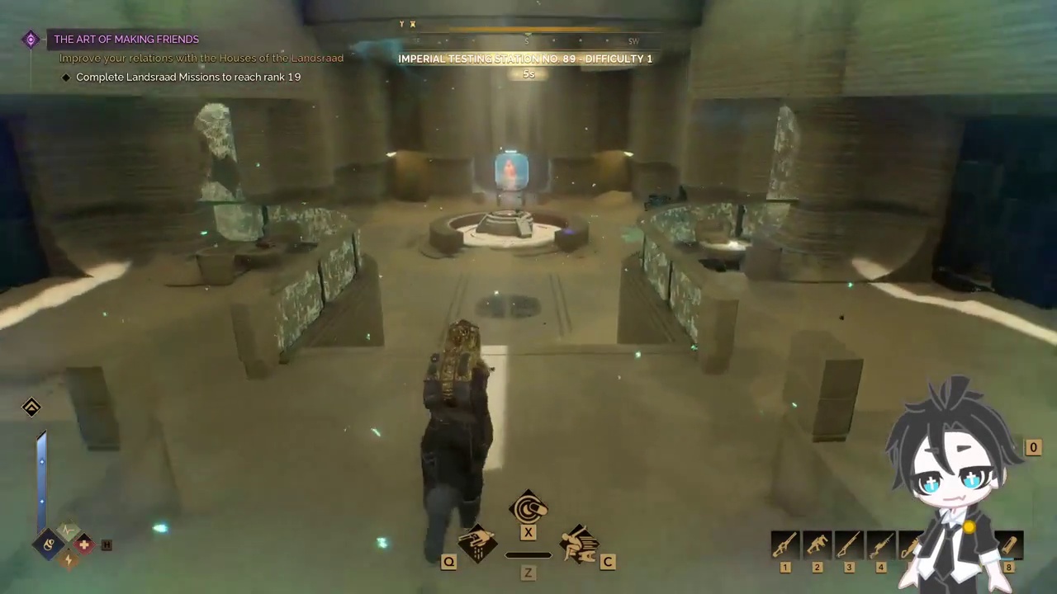
key("w")
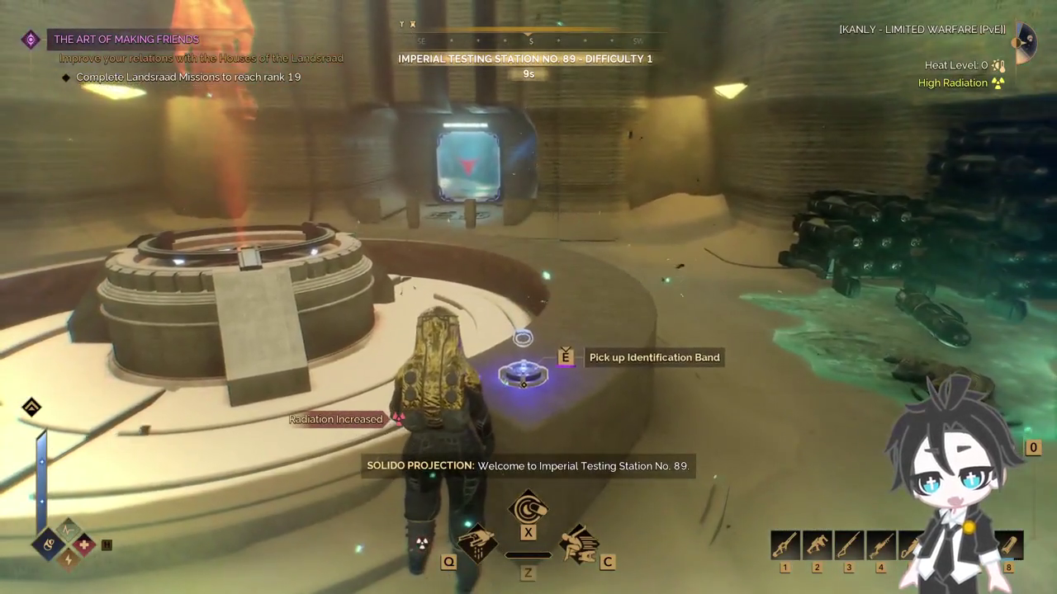
key("e")
key("w")
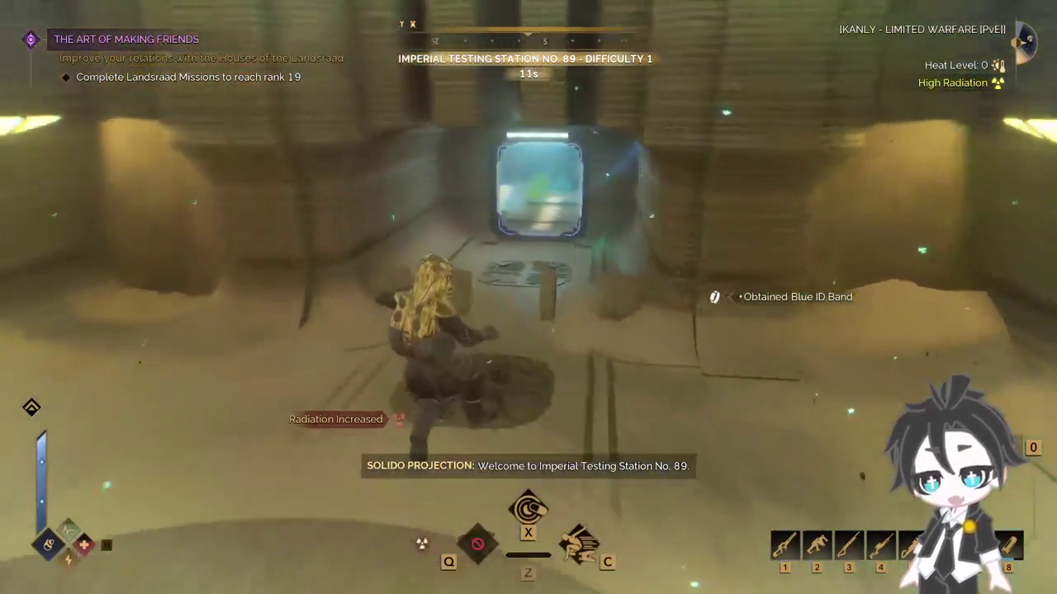
Step: Run down the corridor and through the green glowing doorway
key("w")
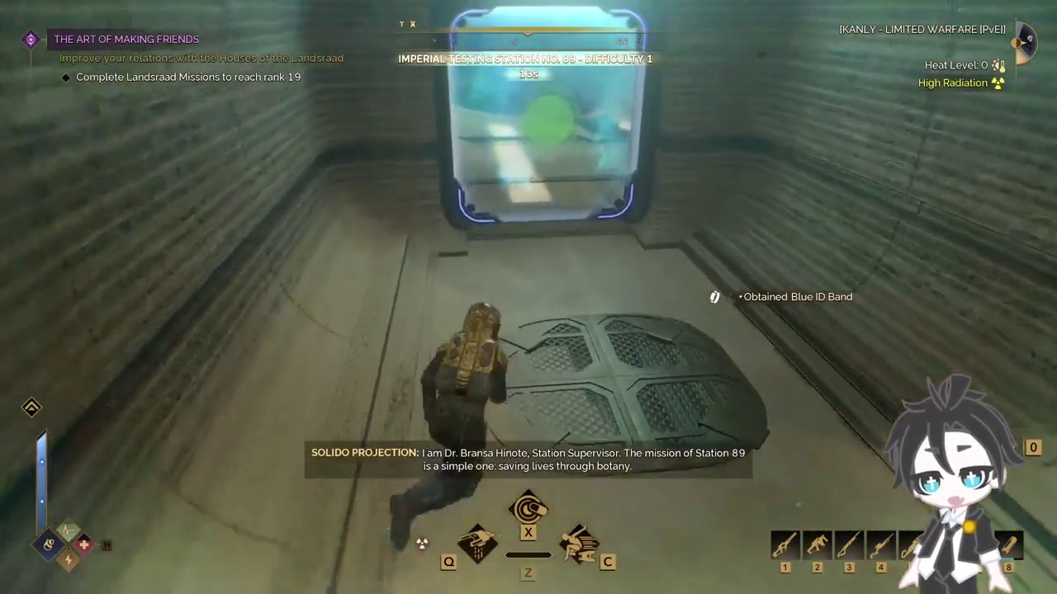
key("w")
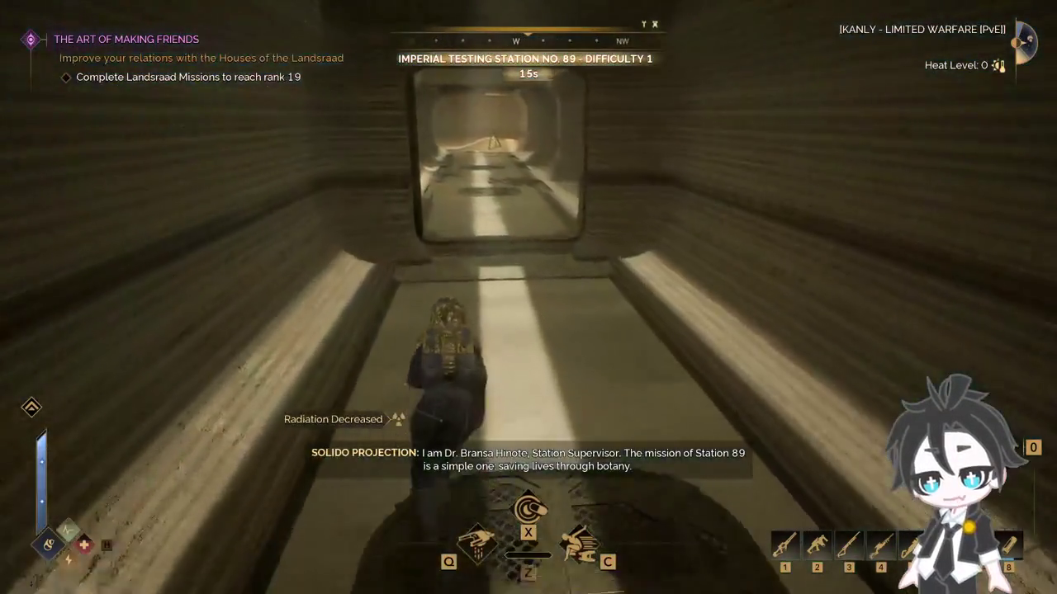
key("w")
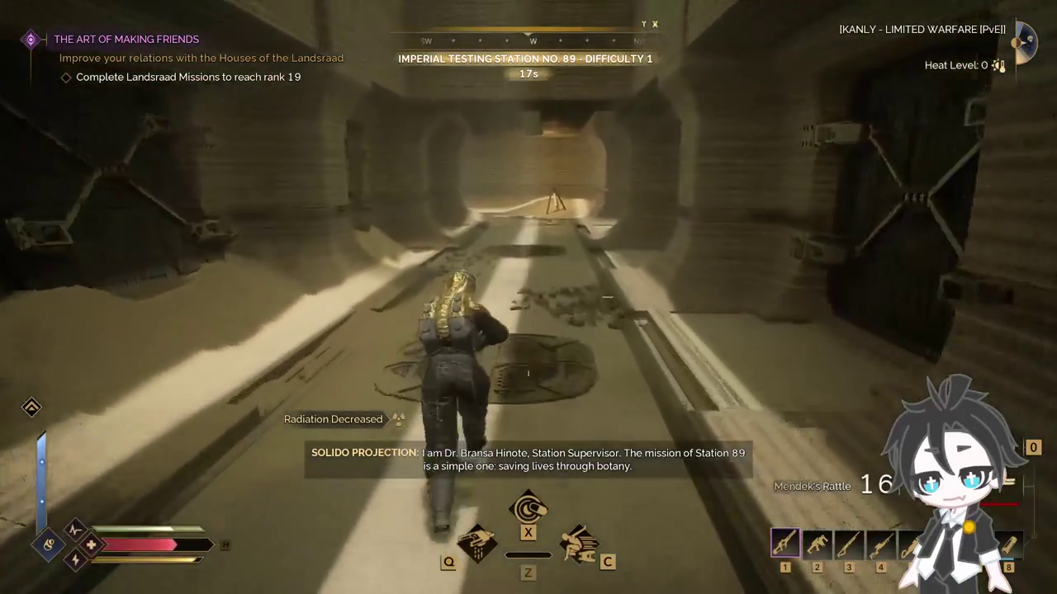
key("w")
key("w")
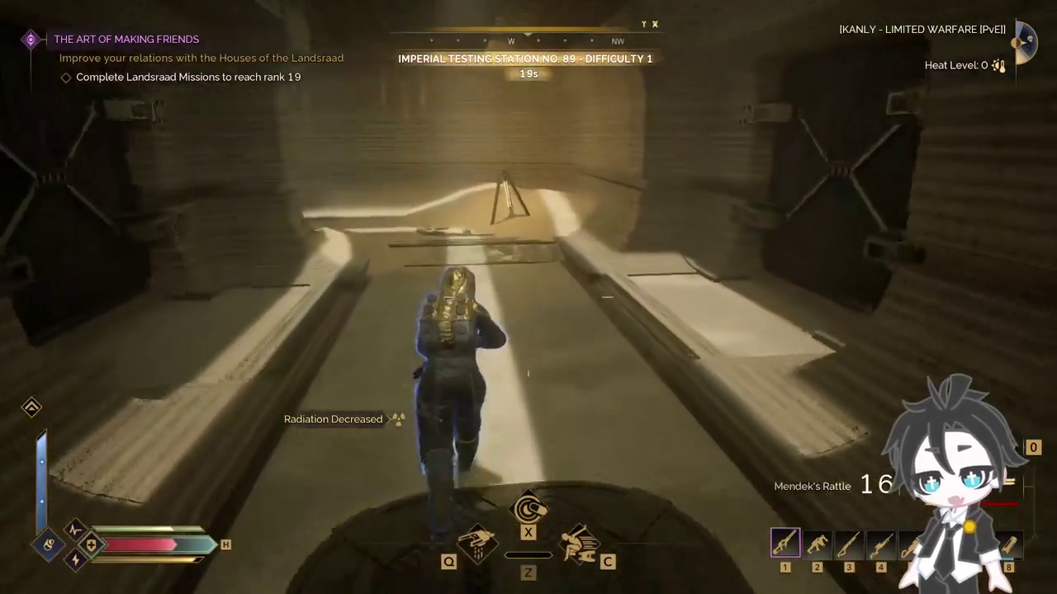
key("w")
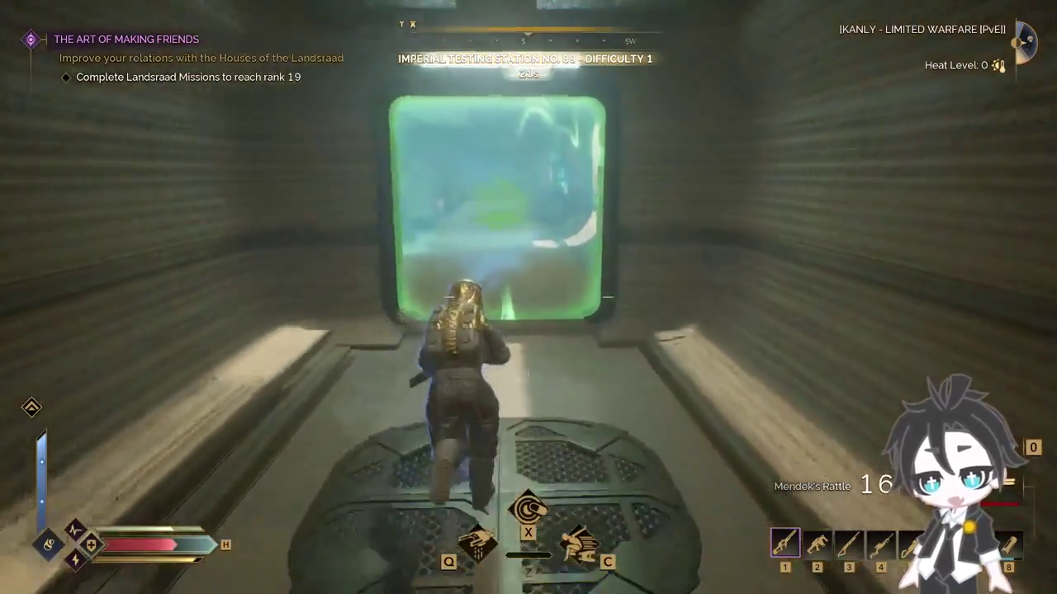
key("w")
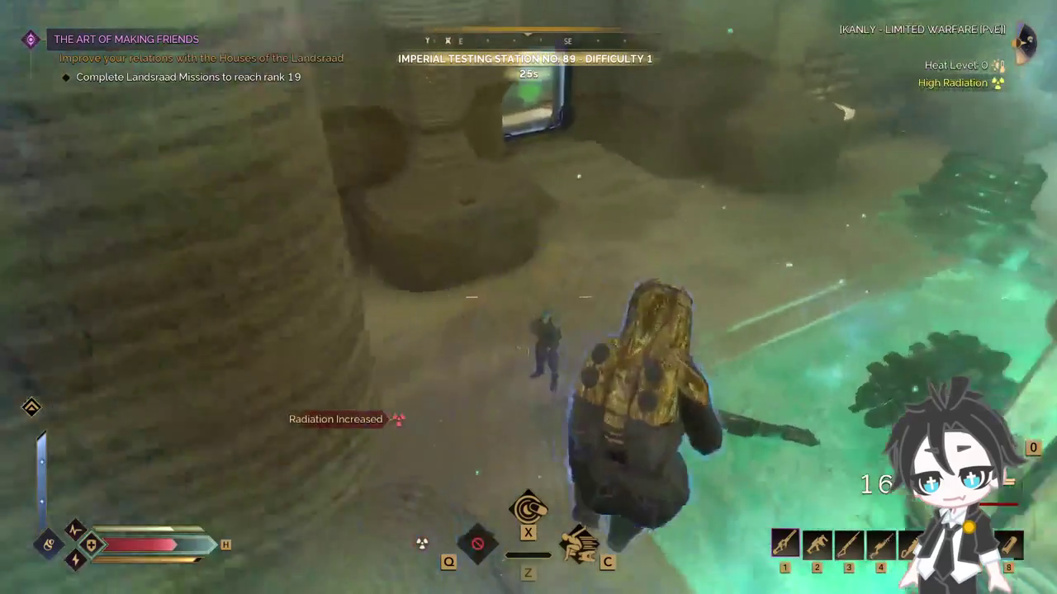
Step: Switch to the Regis Disruptor M11 rifle, break the soldier's shield and kill him
left_click(528, 297)
key("2")
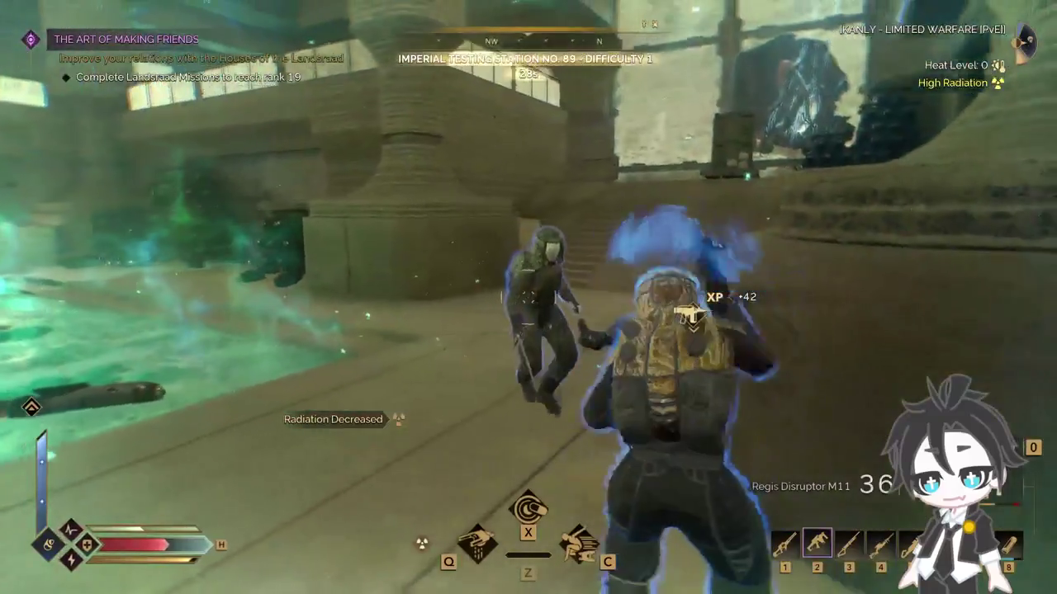
left_click(529, 297)
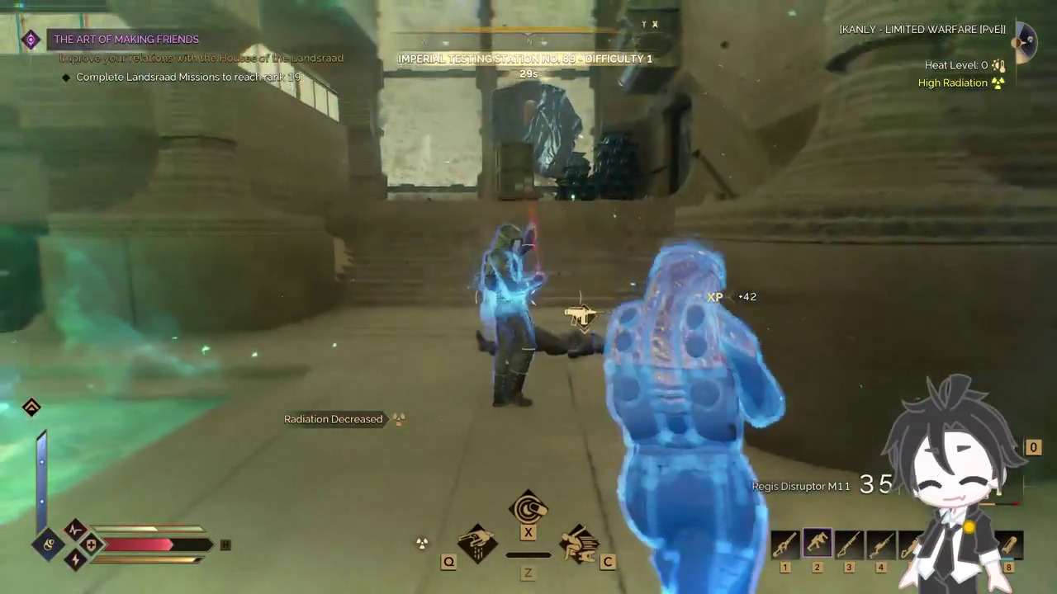
left_click(528, 297)
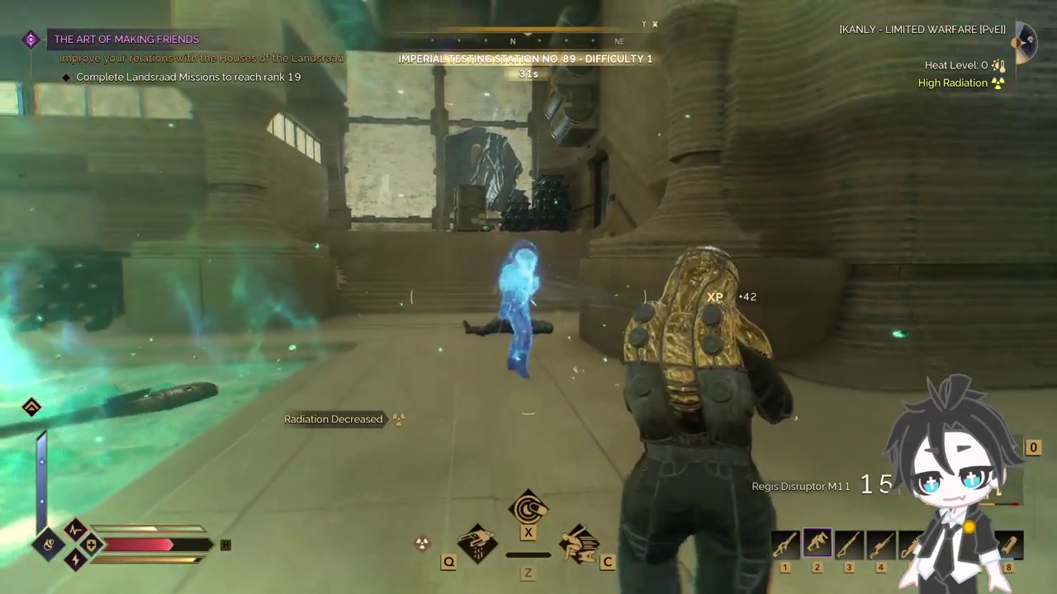
left_click(528, 297)
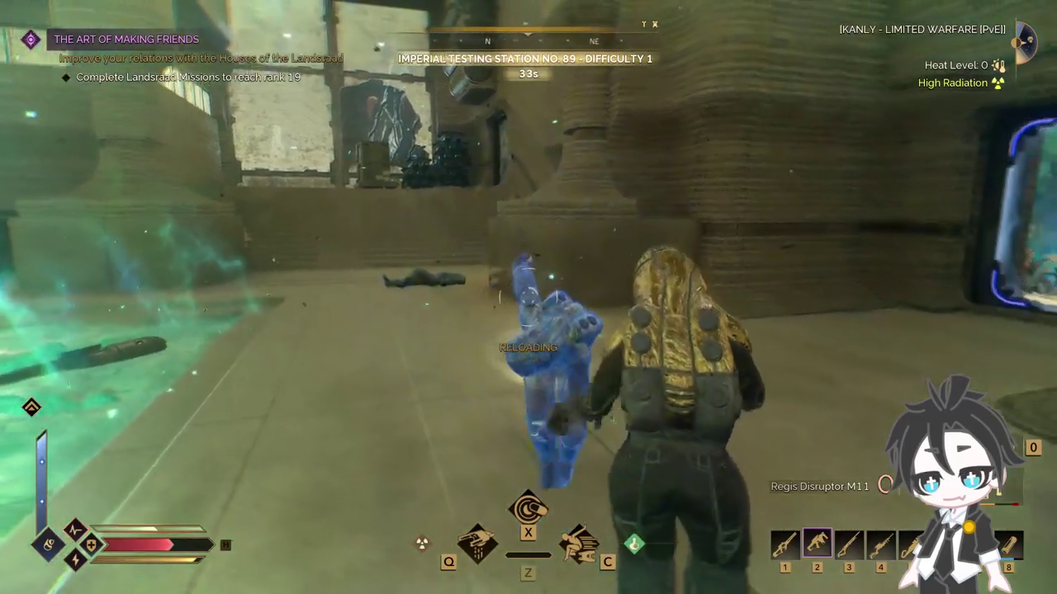
left_click(528, 297)
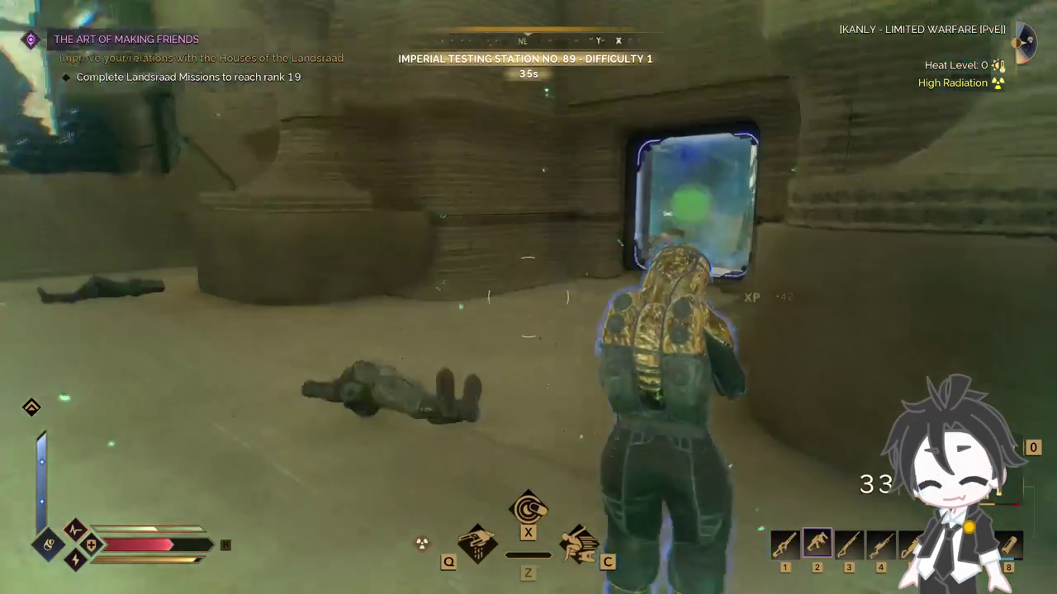
Step: Loot the jungle crate's Advanced Servoks and other parts, then return through the portal
key("r")
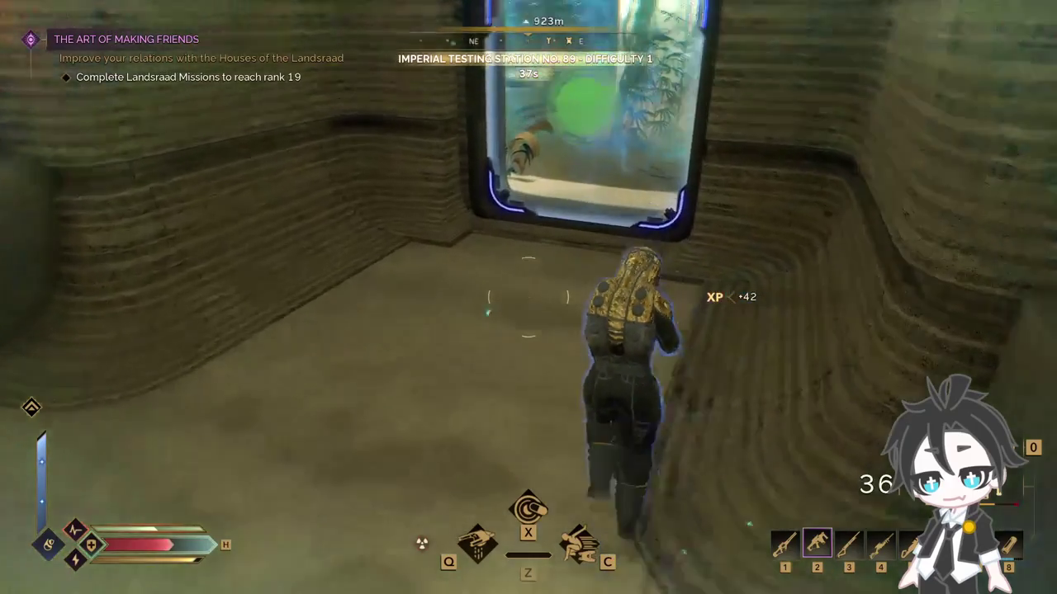
key("w")
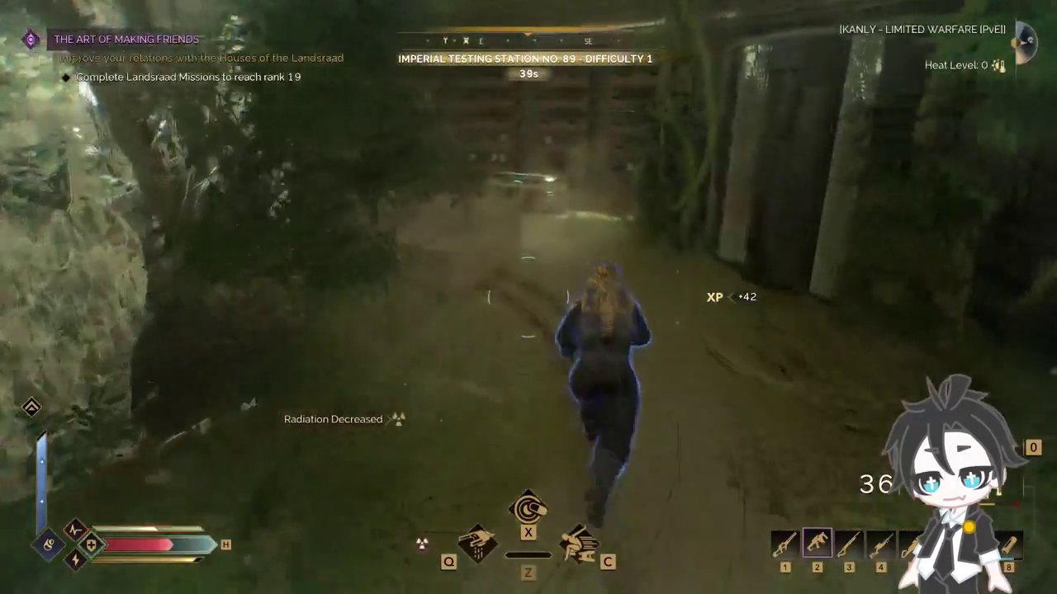
key("w")
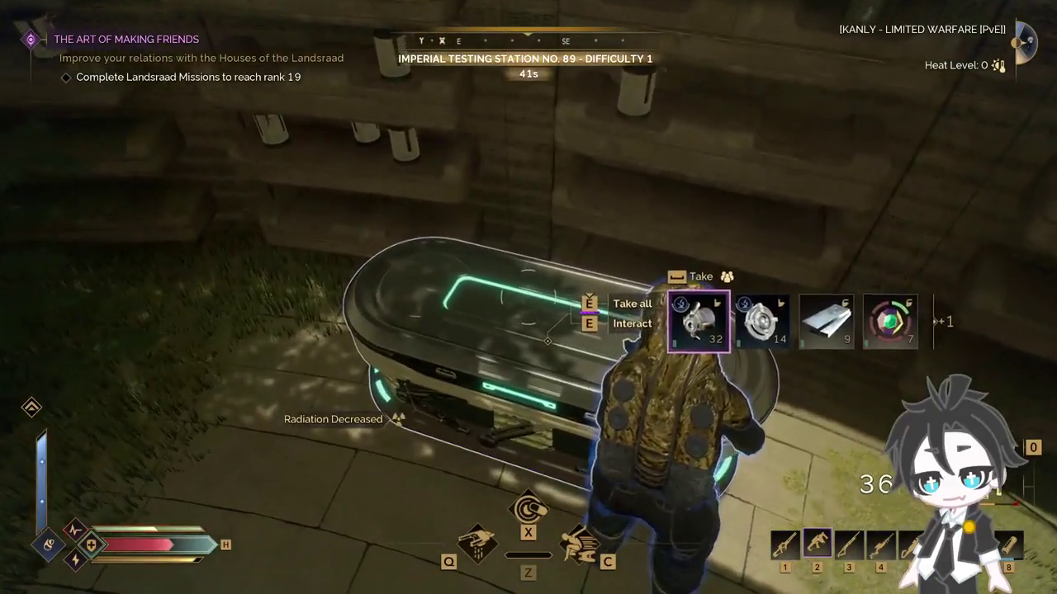
key("e")
key("w")
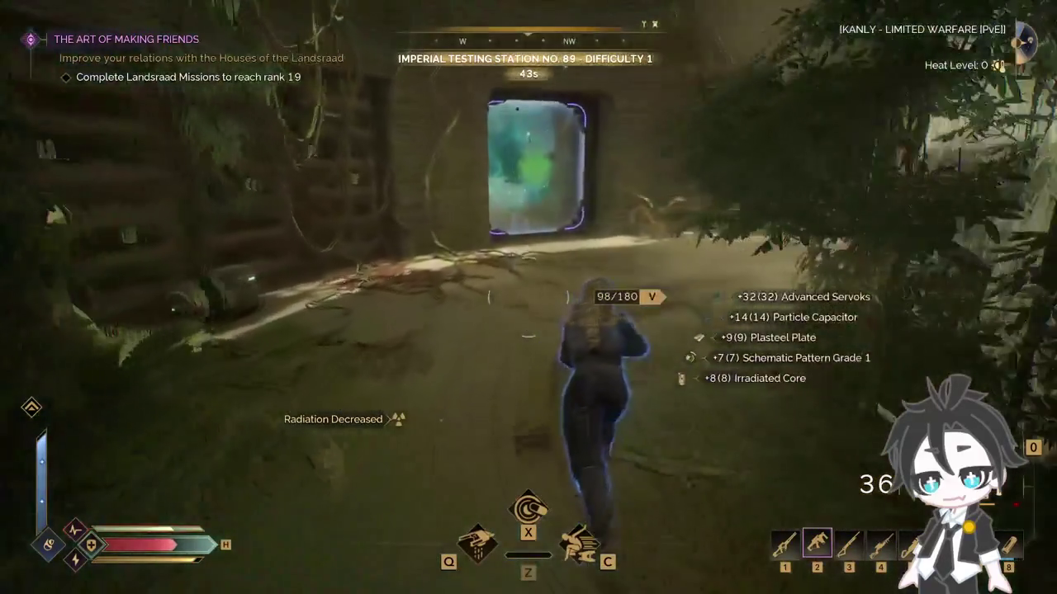
key("w")
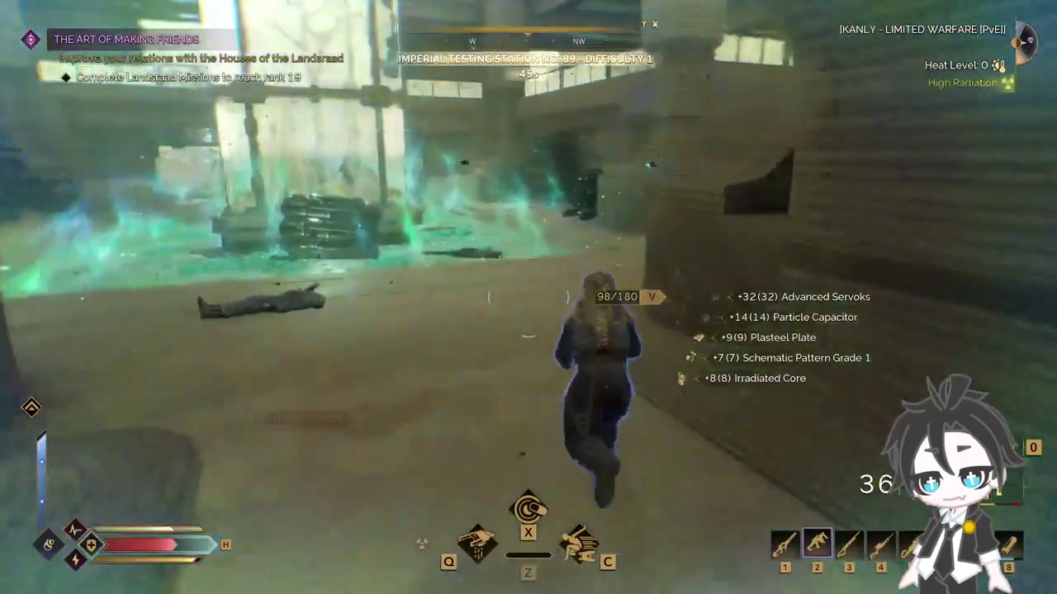
key("w")
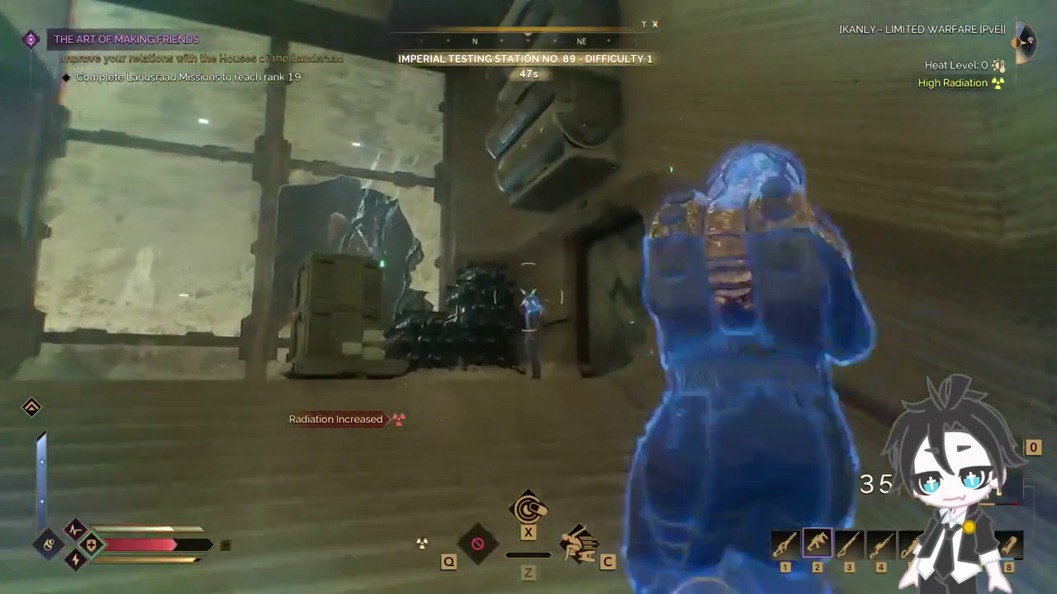
Step: Shoot down the shielded enemy on the stairs
left_click_drag(528, 297, 529, 297)
key("w")
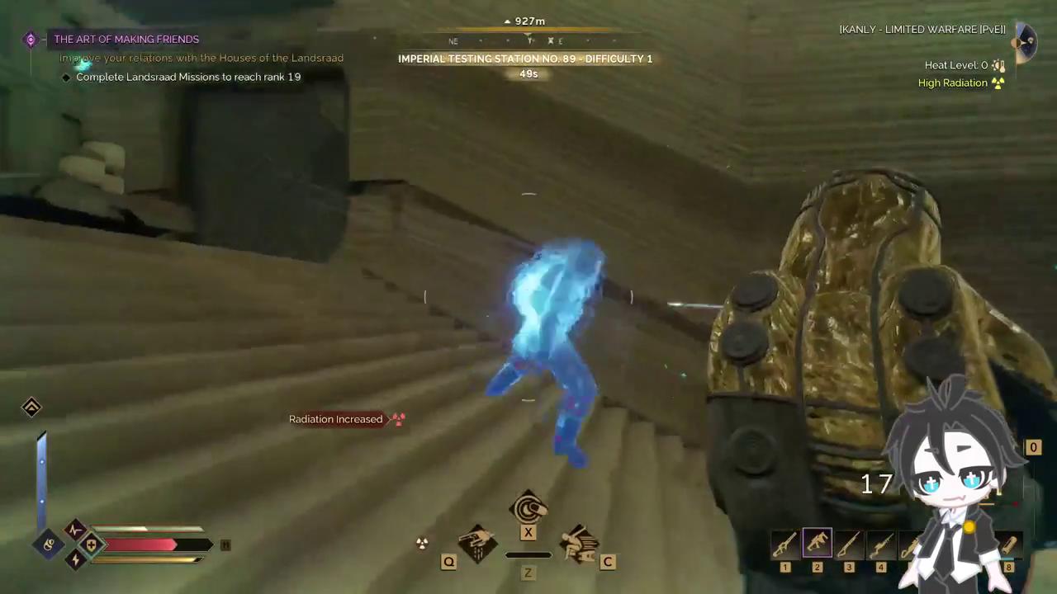
left_click(528, 297)
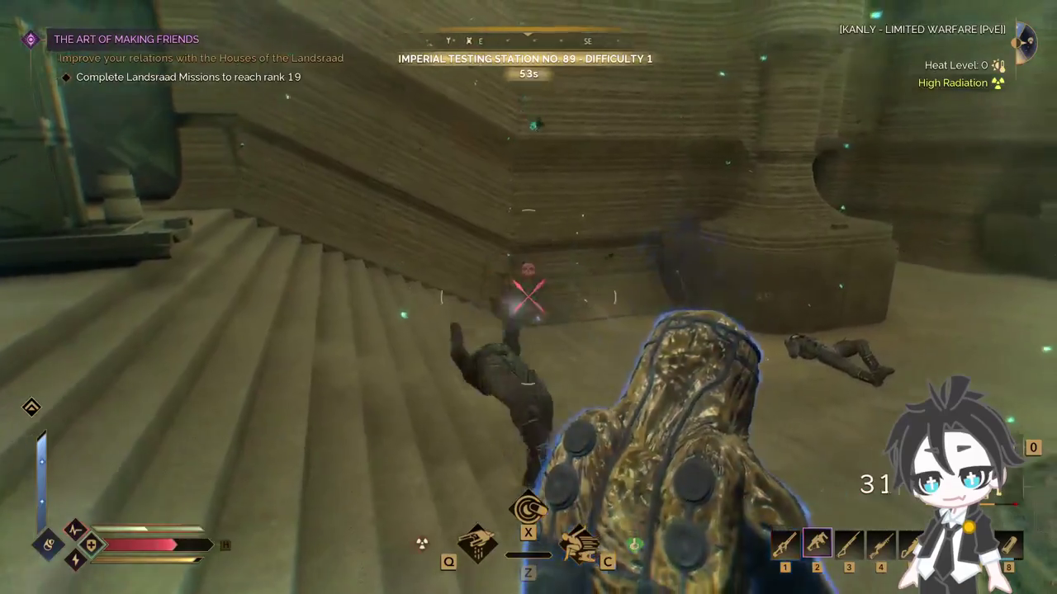
left_click(528, 297)
key("w")
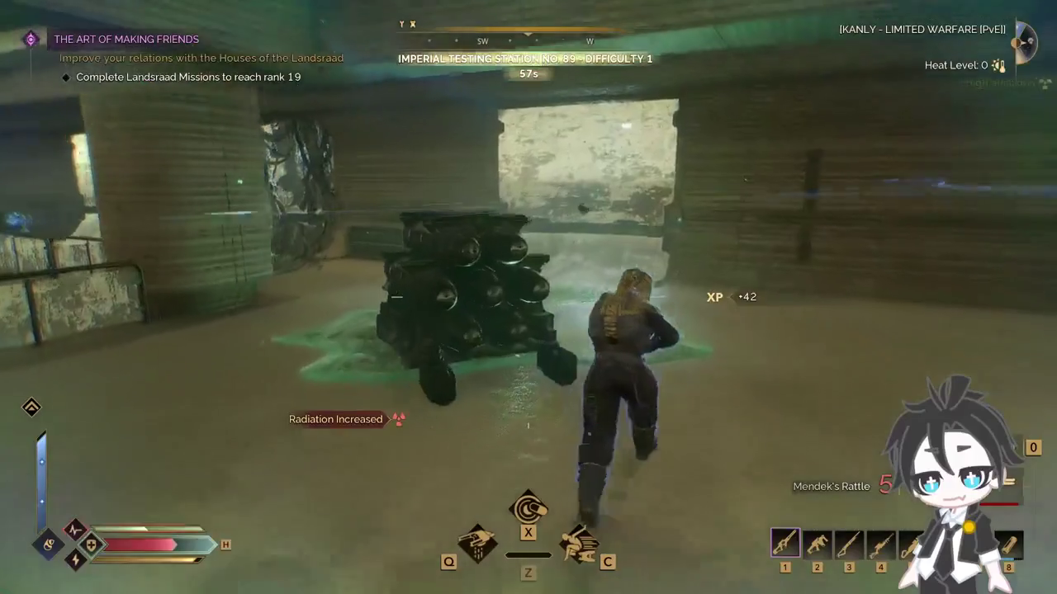
Step: Equip Mendek's Rattle, advance down the corridor, shoot the enemy and reload
key("1")
key("w")
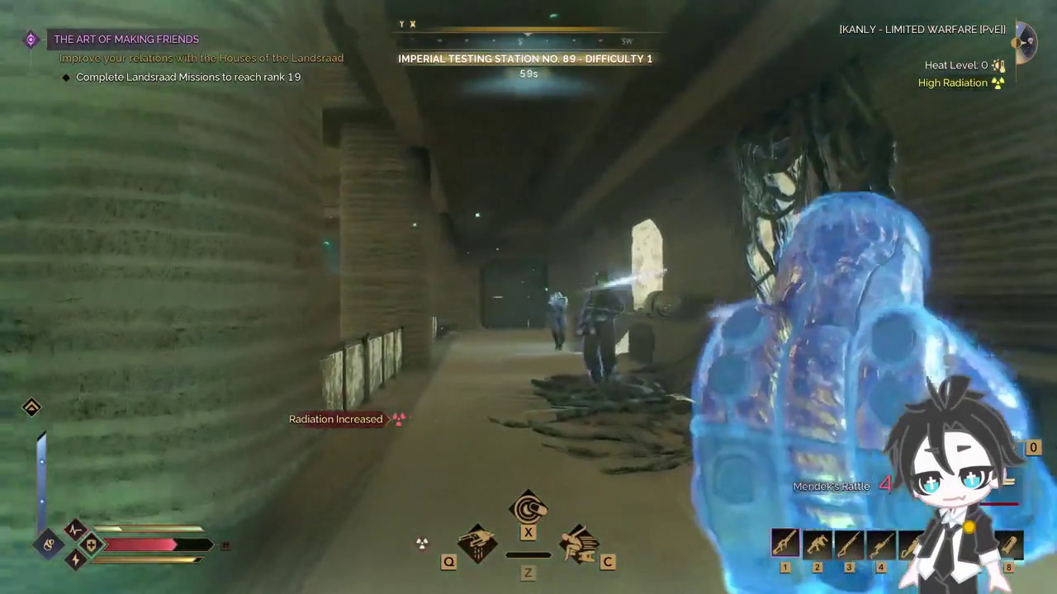
key("w")
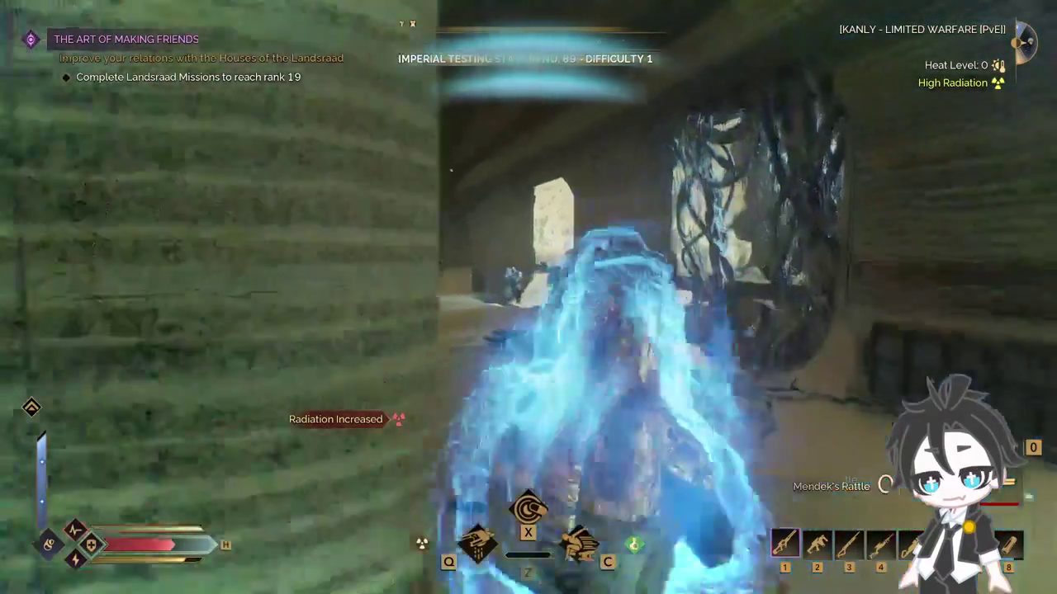
key("w")
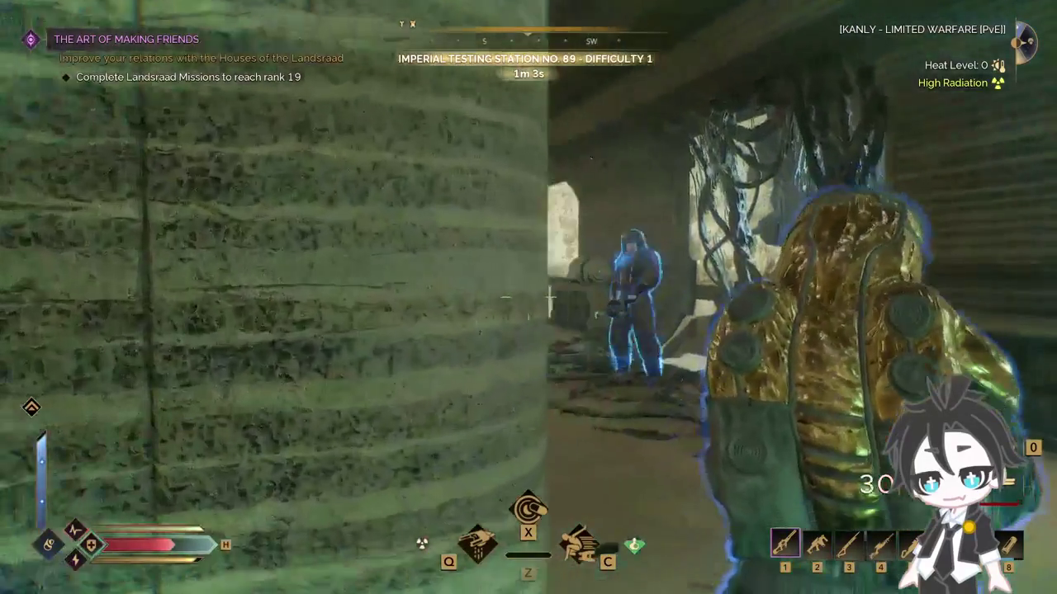
left_click(528, 297)
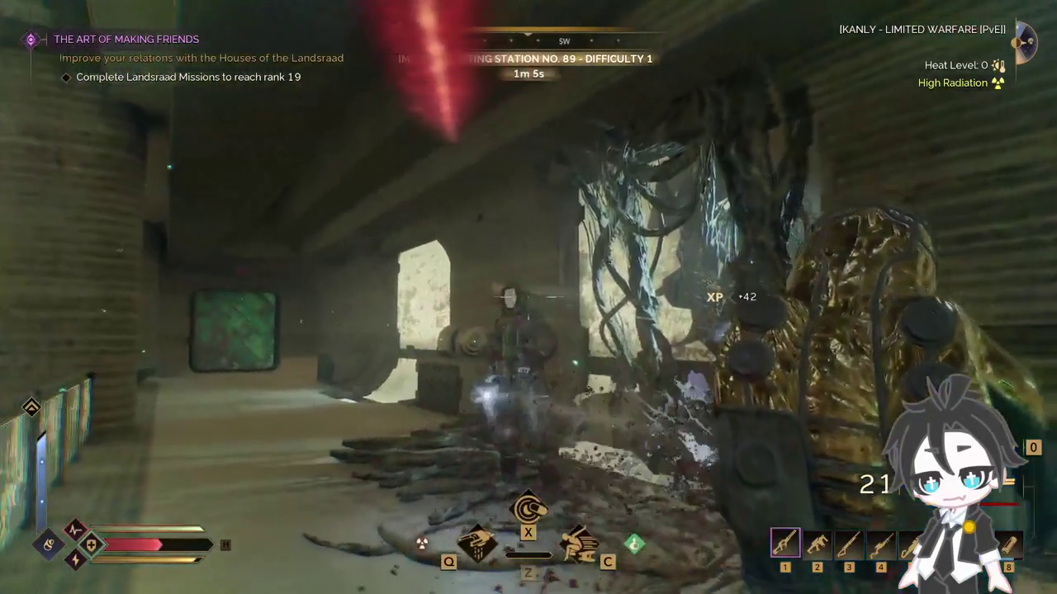
left_click(528, 297)
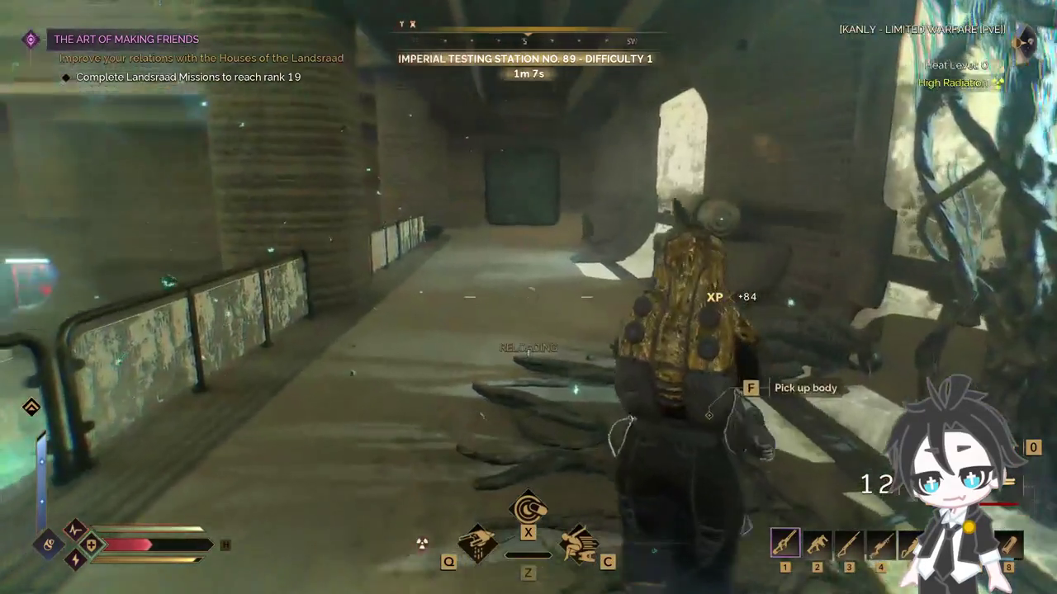
key("r")
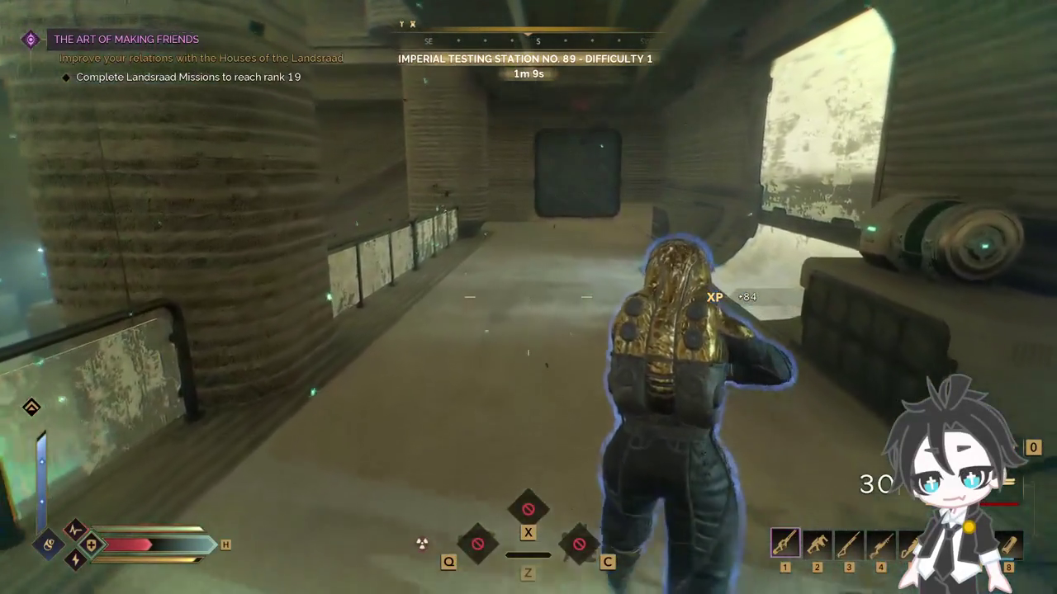
Step: Pass the green force field, glance at the inventory, and approach the barred door
key("w")
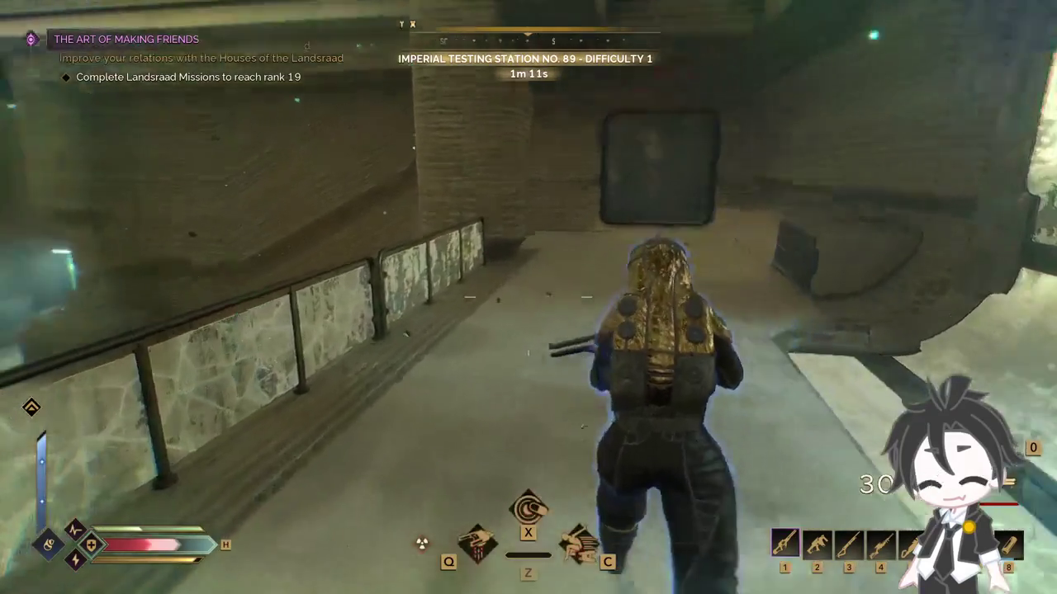
key("w")
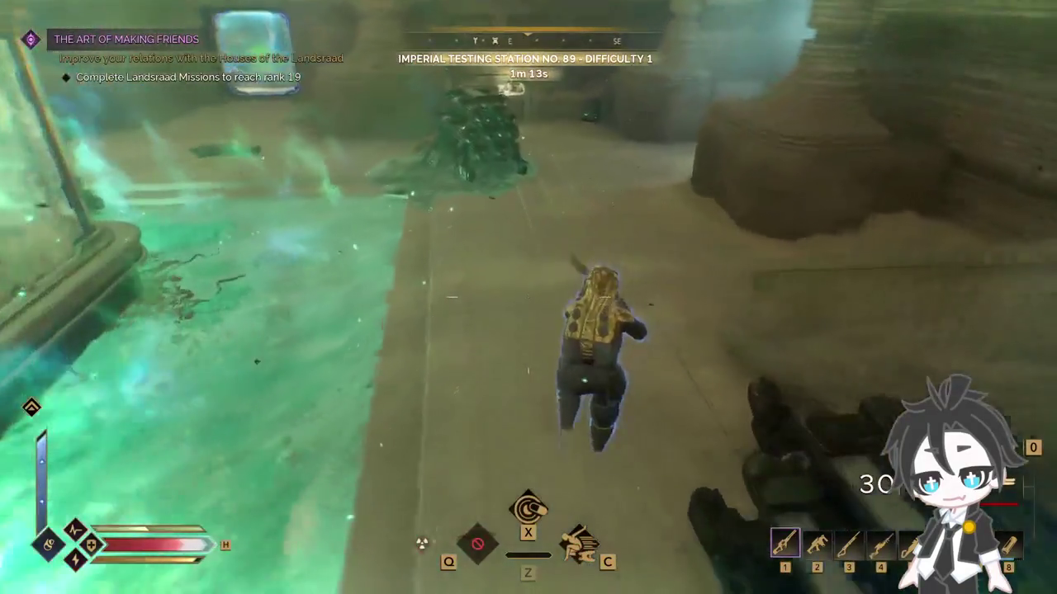
key("w")
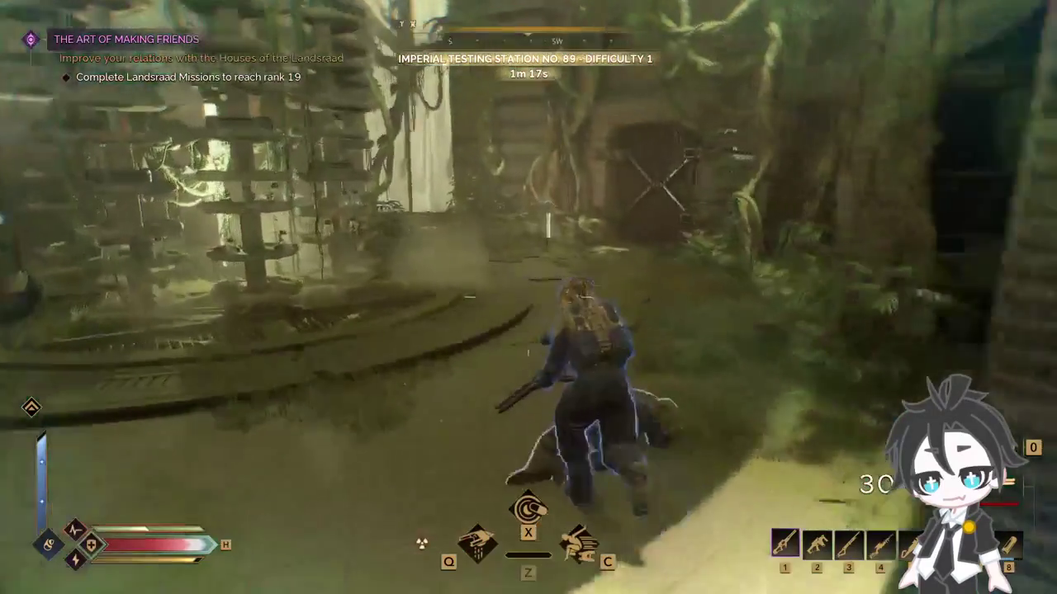
key("Tab")
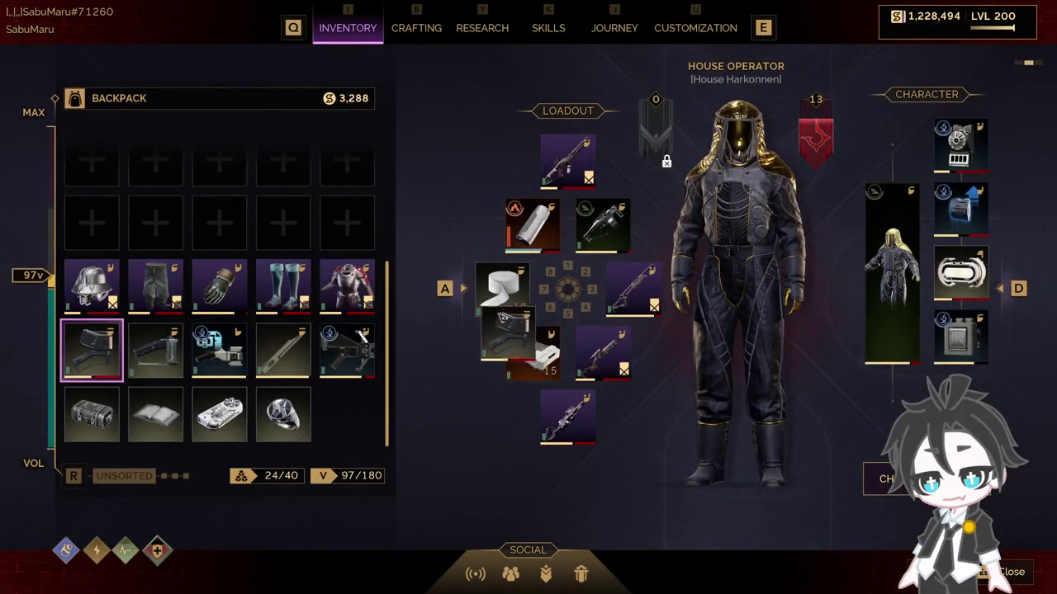
key("Tab")
key("w")
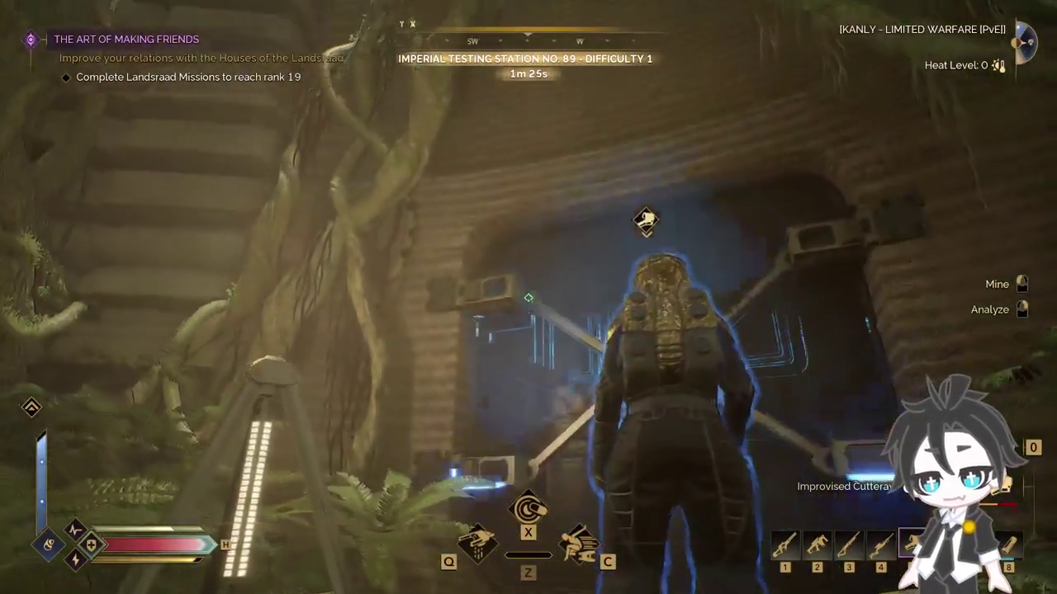
Step: Cut the vine-covered door's emitters with the Improvised Cutteray and run through
left_click(529, 297)
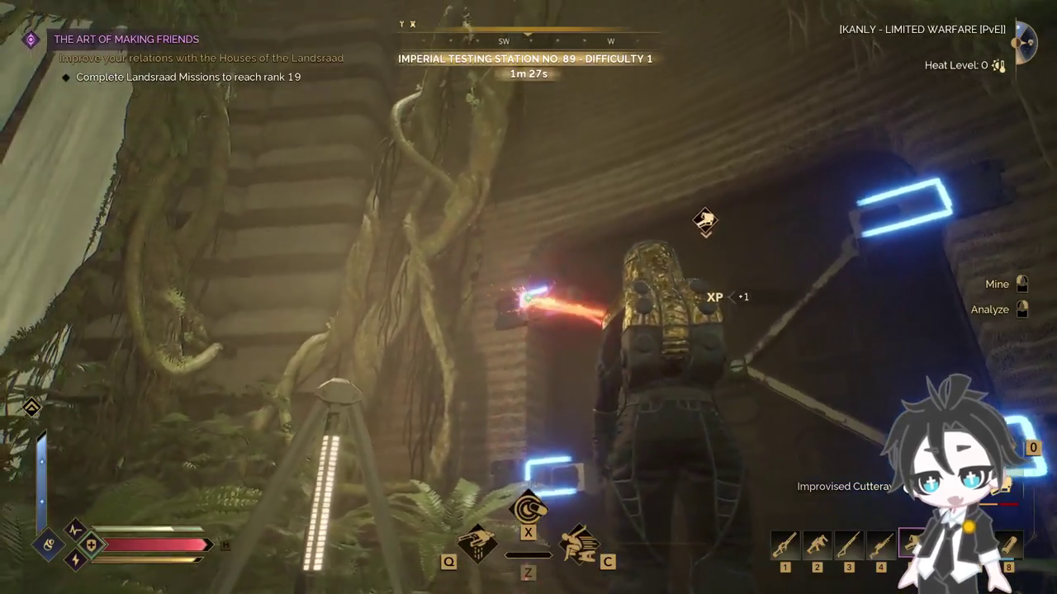
left_click_drag(529, 297, 528, 298)
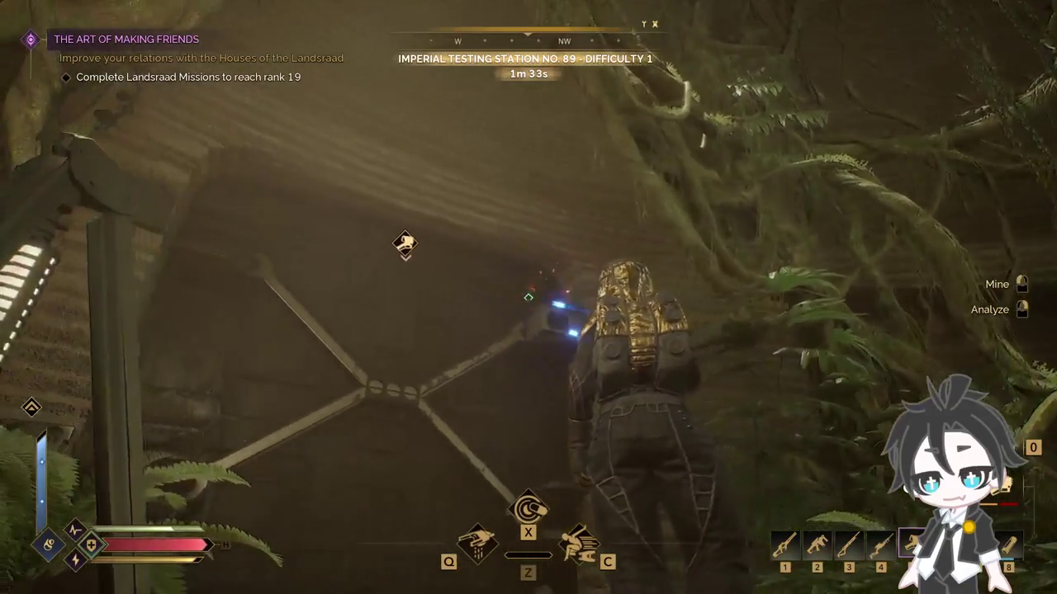
key("w")
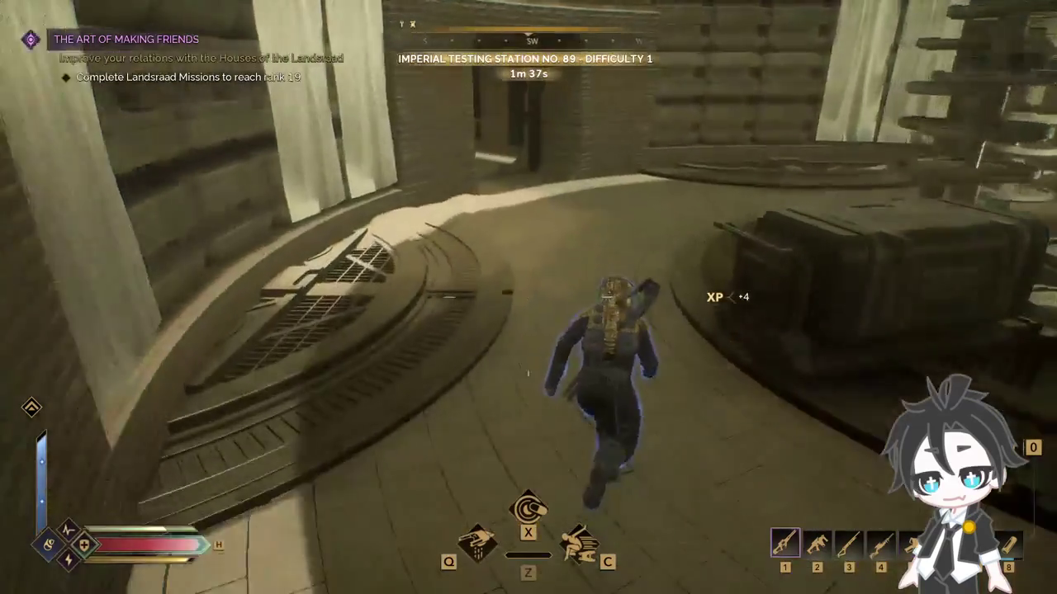
Step: Kill the two hall guards with Mendek's Rattle and the hologram ability, then ready the Cutteray
key("1")
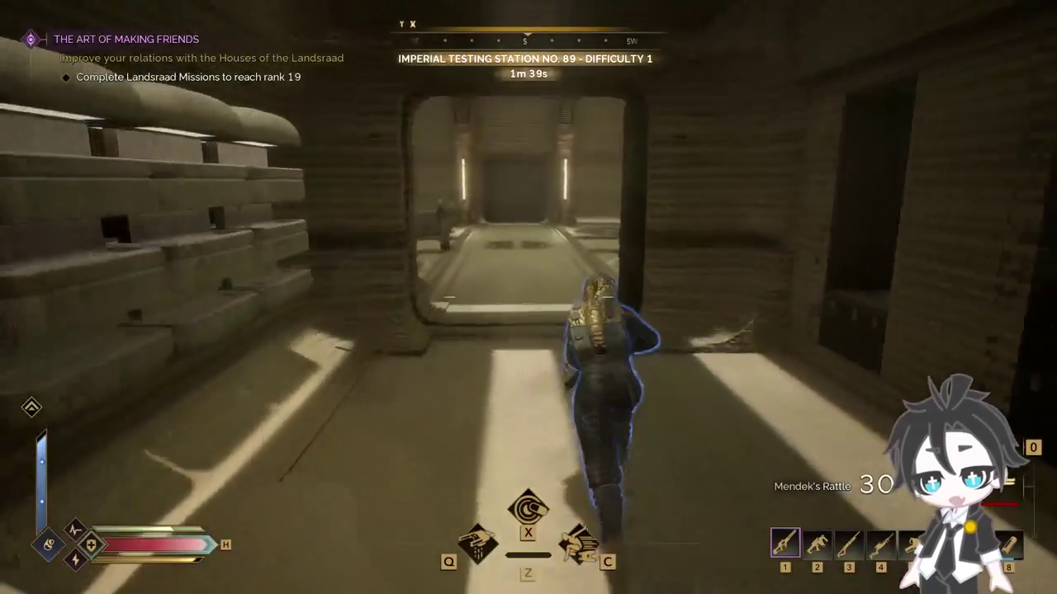
right_click(528, 297)
left_click(528, 297)
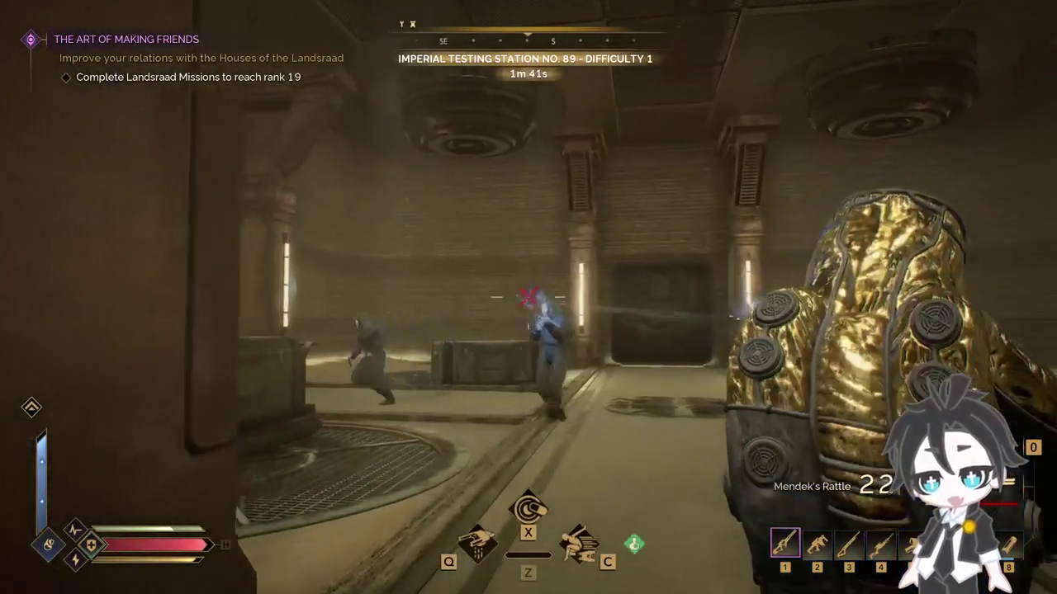
left_click(528, 297)
key("q")
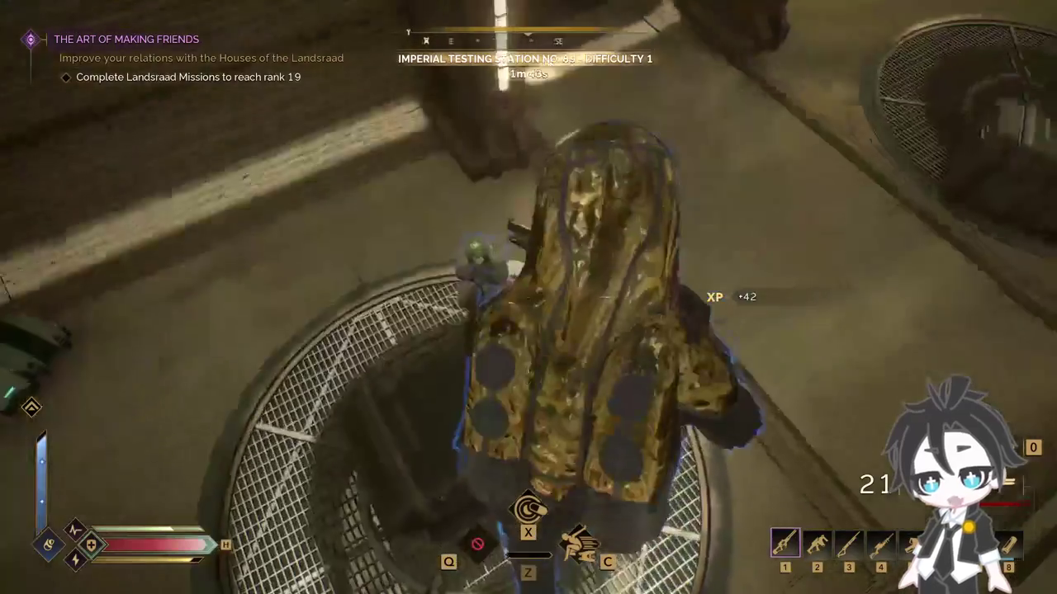
left_click(528, 297)
left_click(528, 297)
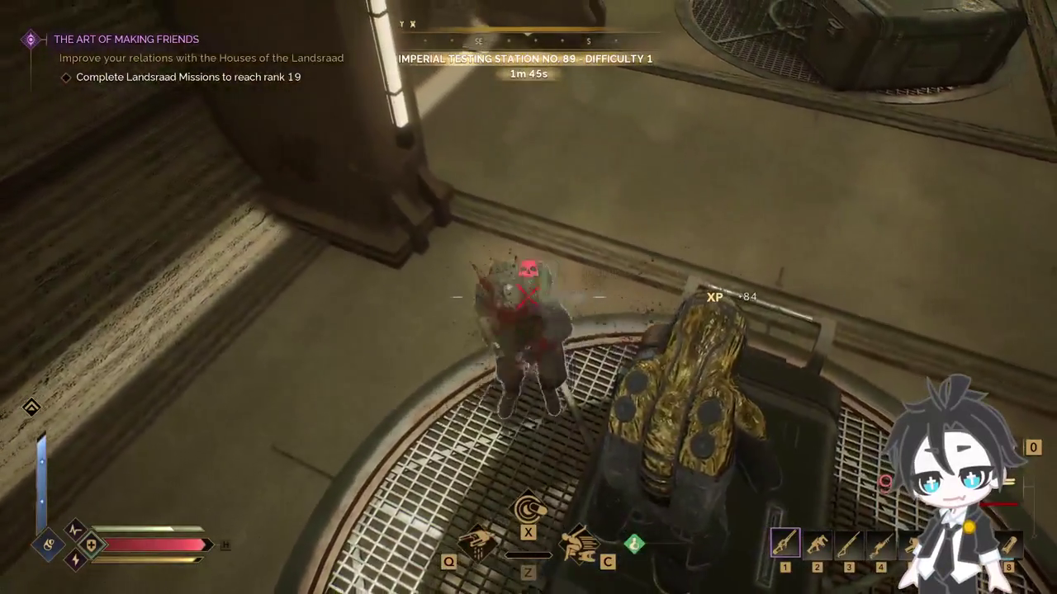
key("5")
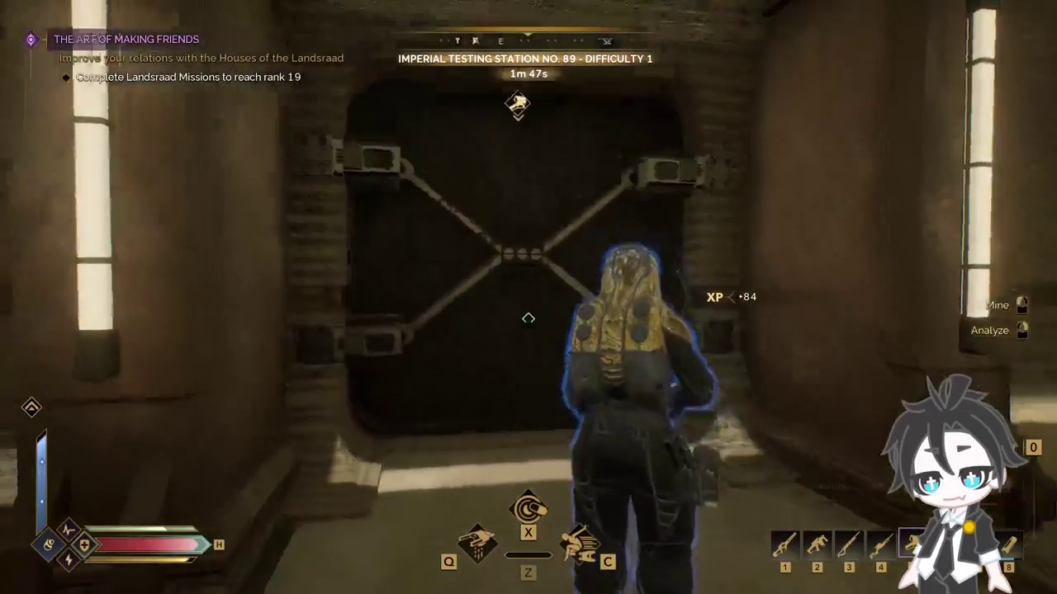
Step: Cut open the door, then loot the Orange ID Band, four Healkits, Healkit Mk2 and Mk4
left_click(528, 318)
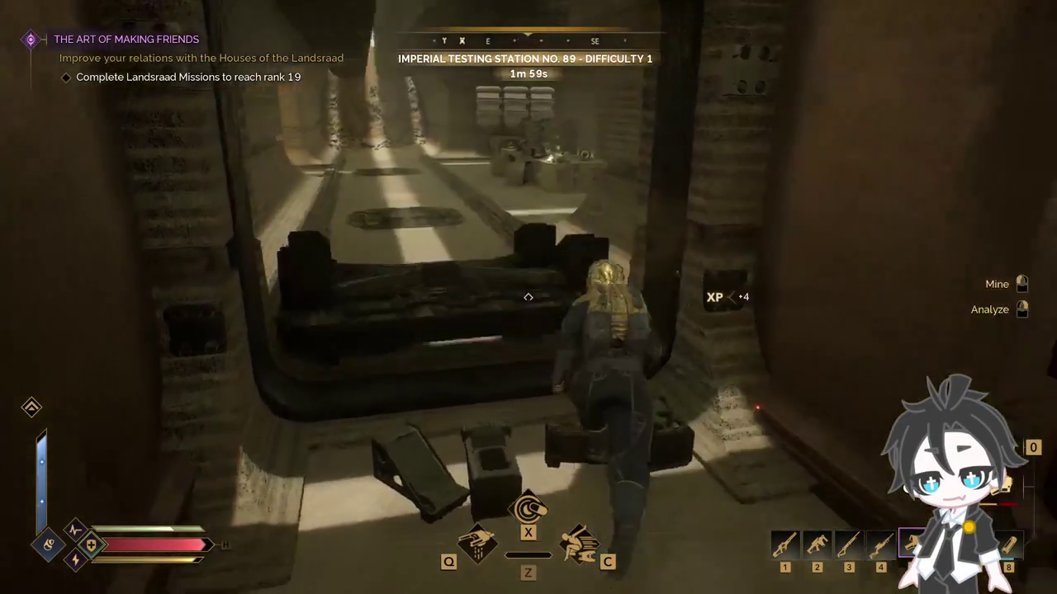
key("1")
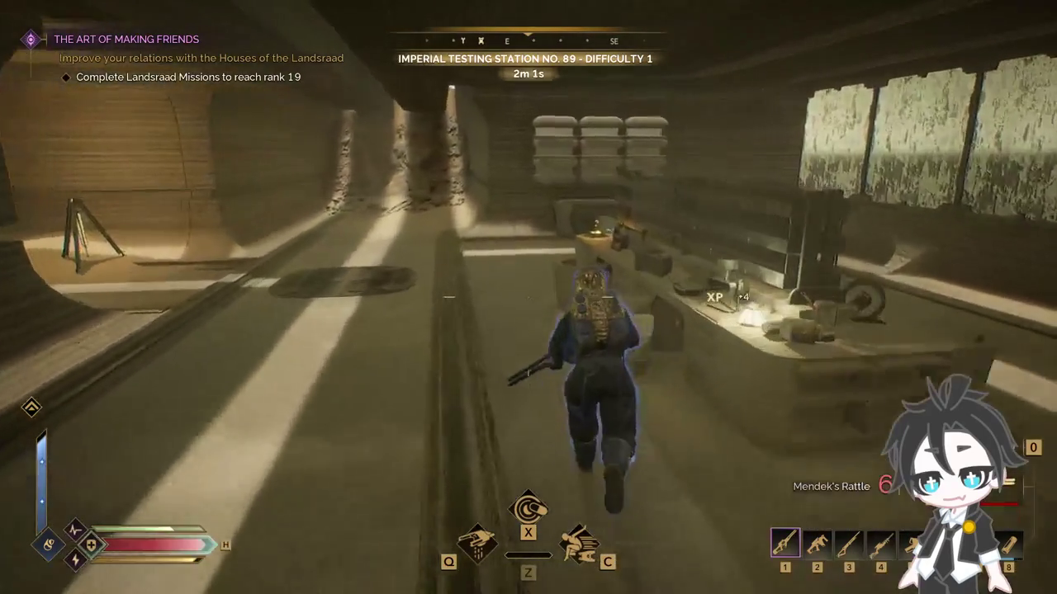
key("e")
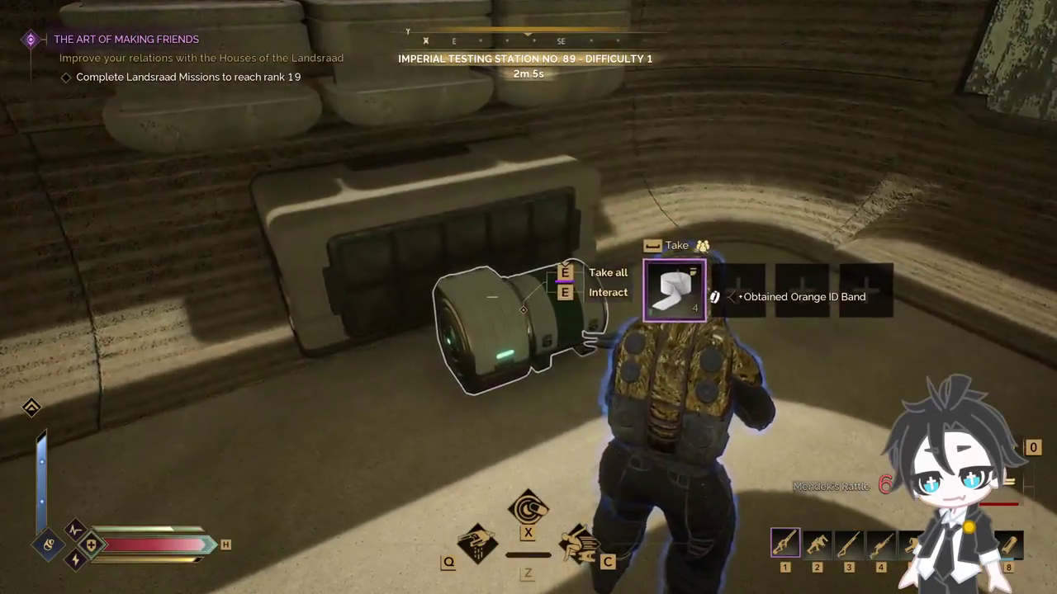
key("e")
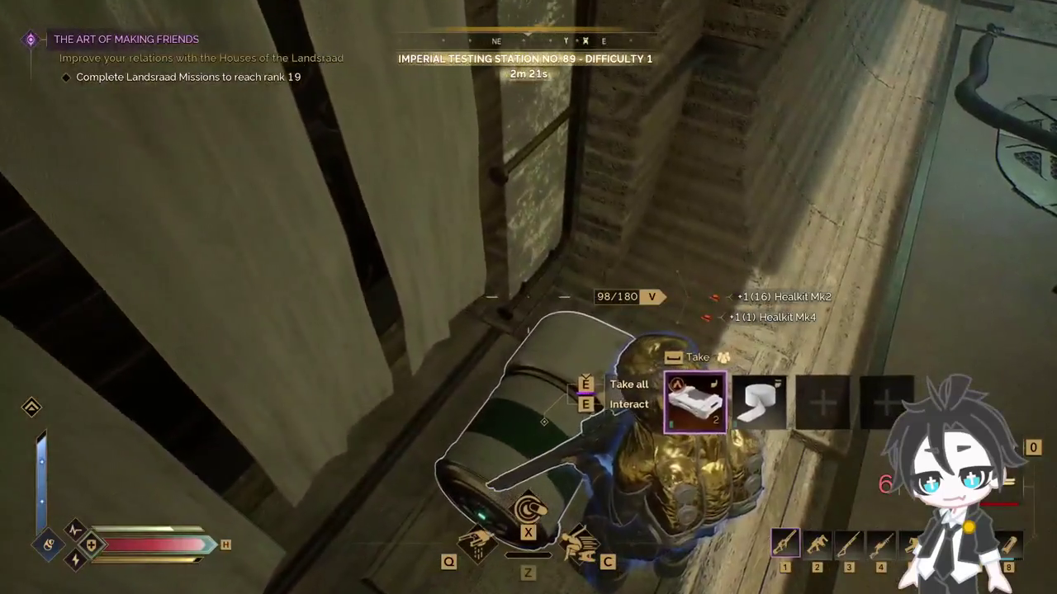
key("e")
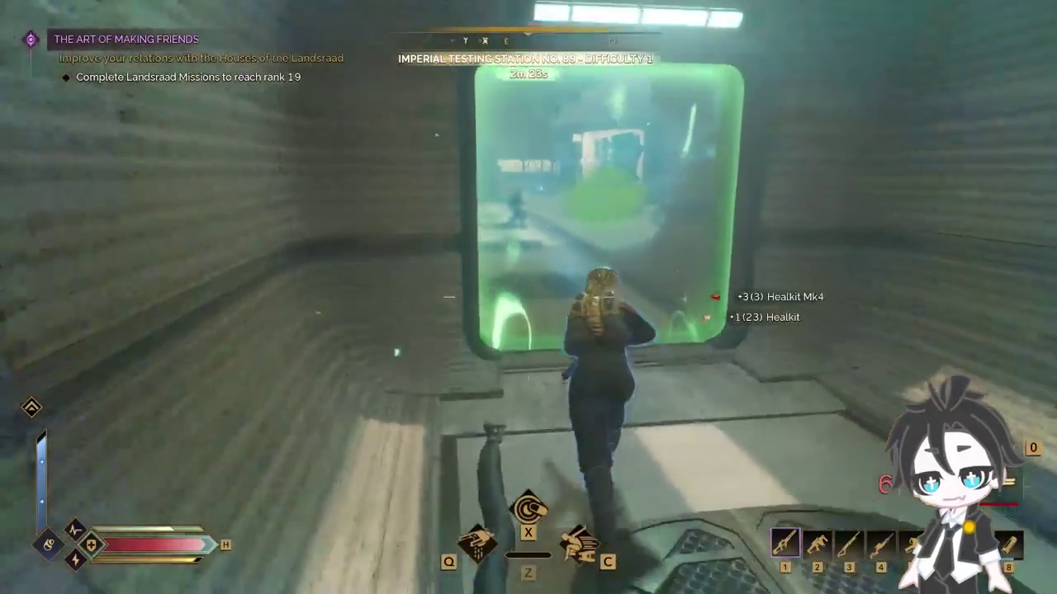
Step: Shoot down the running guard, thruster-jump across the hall, and equip the Regis Disruptor M11
key("h")
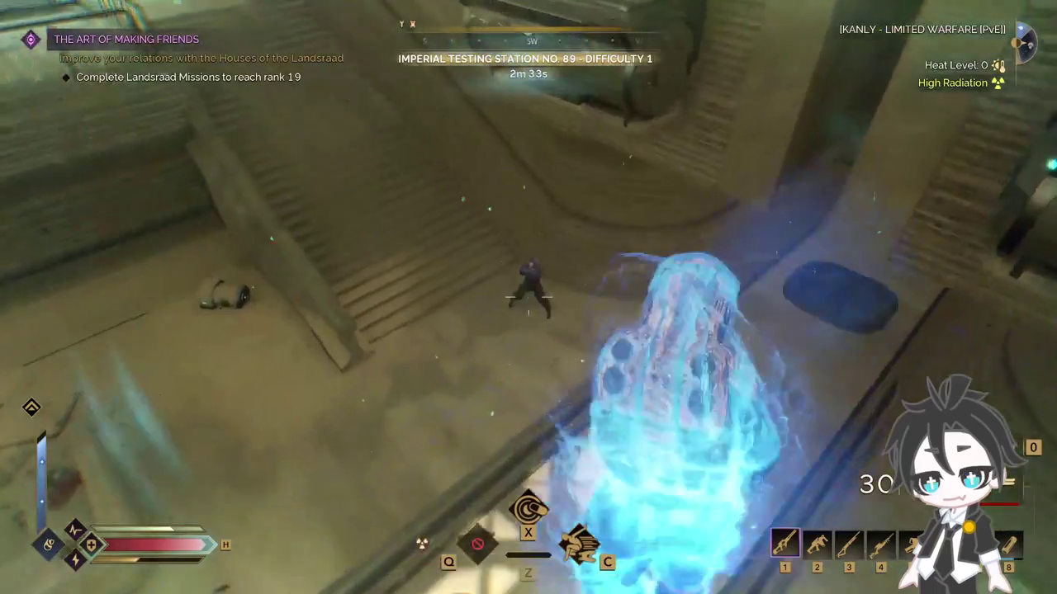
left_click(528, 297)
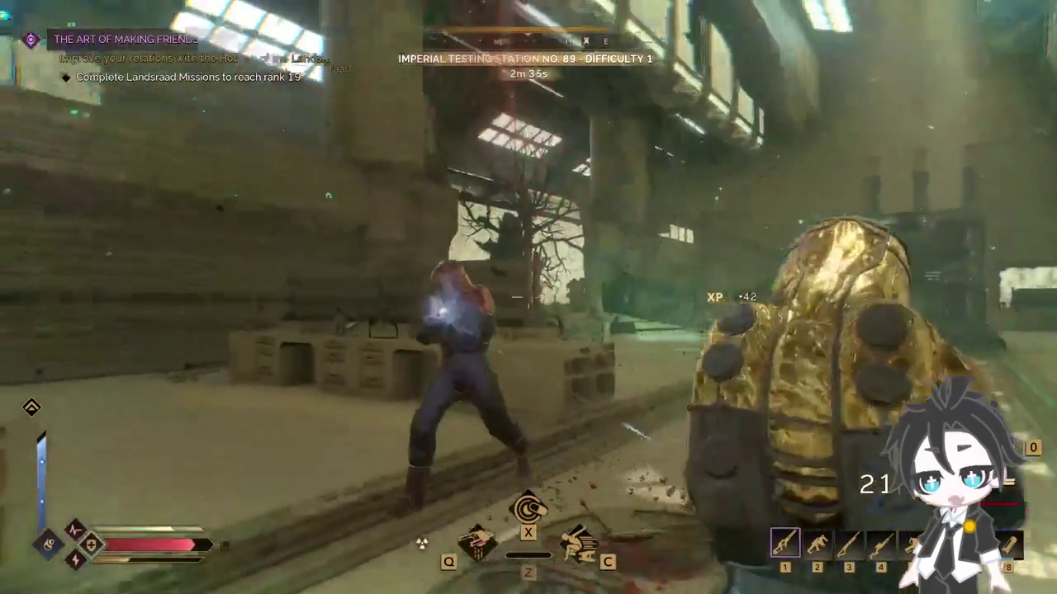
left_click(528, 297)
left_click(529, 297)
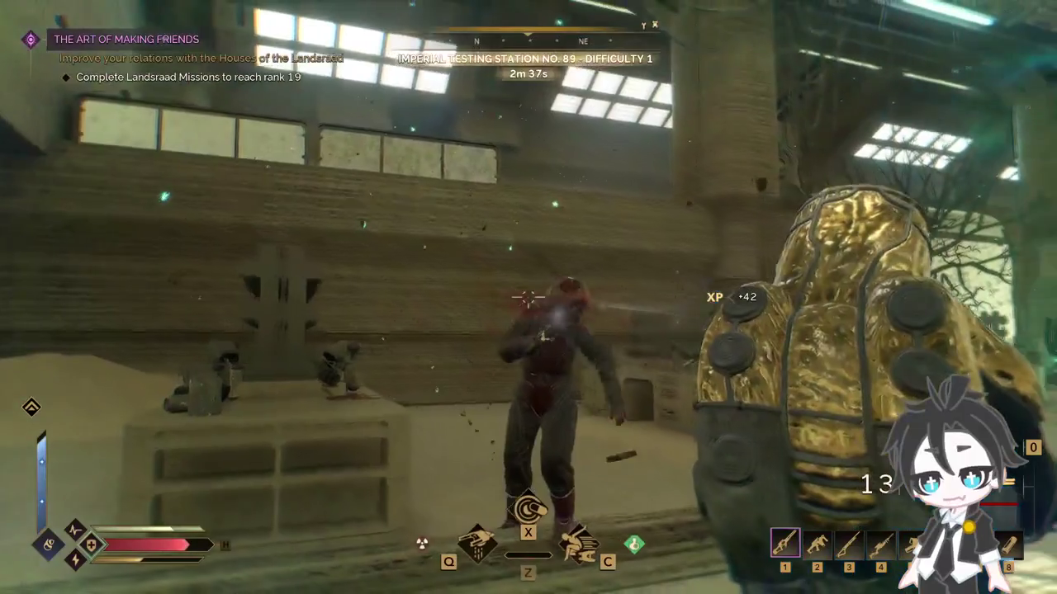
key("w")
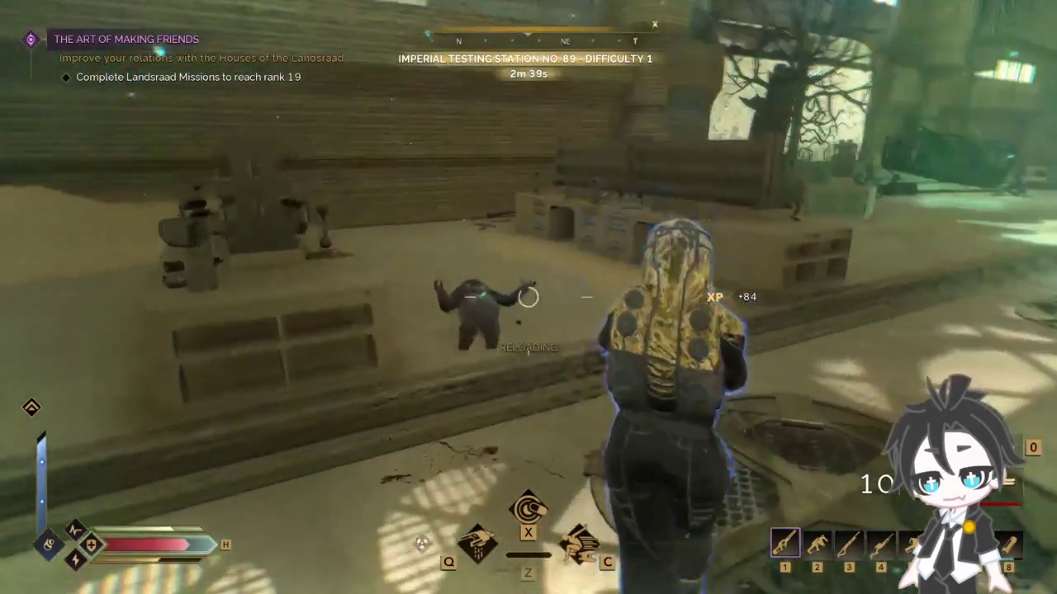
key("space")
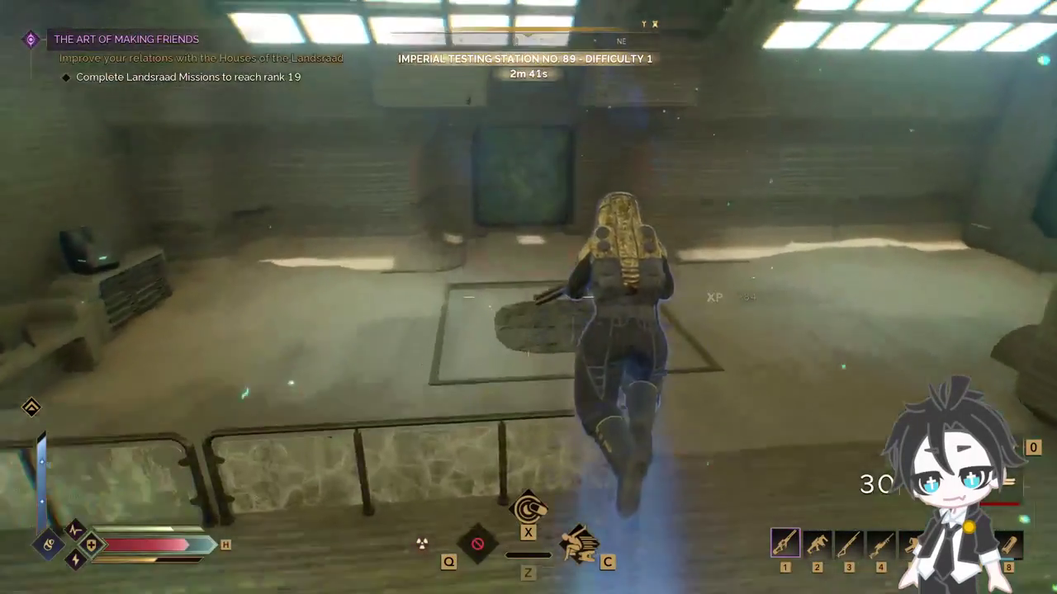
key("2")
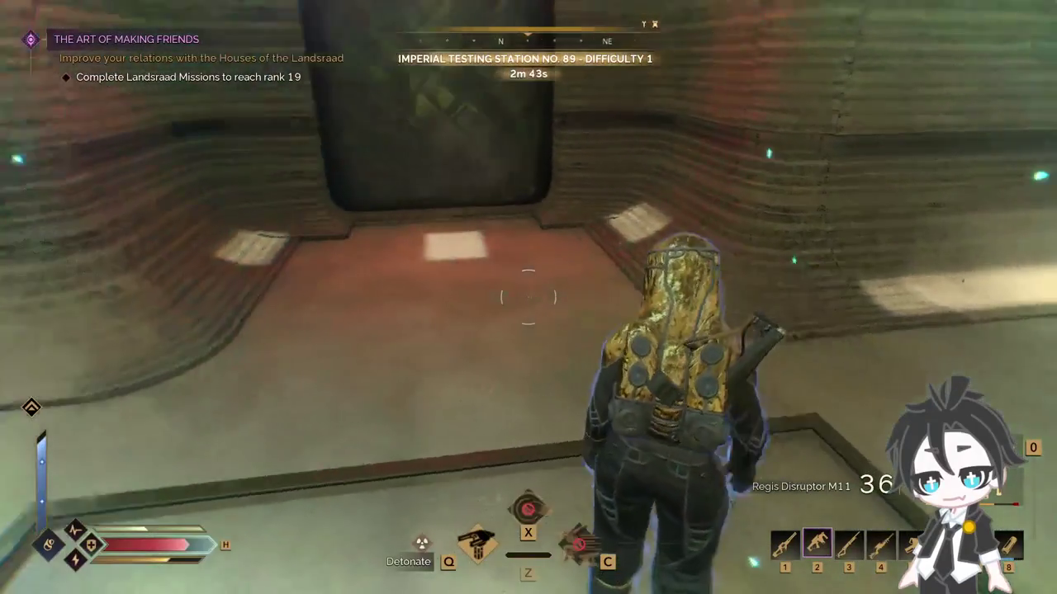
Step: Back on Mendek's Rattle, kill the crouching and charging guards, reload, and trigger the Q ability
key("w")
key("1")
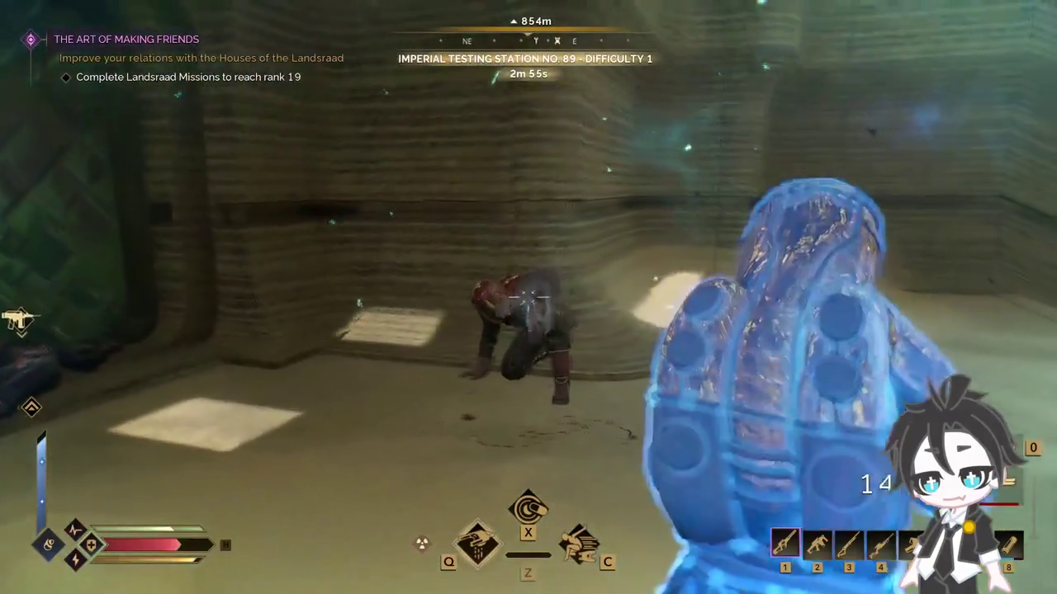
left_click(533, 299)
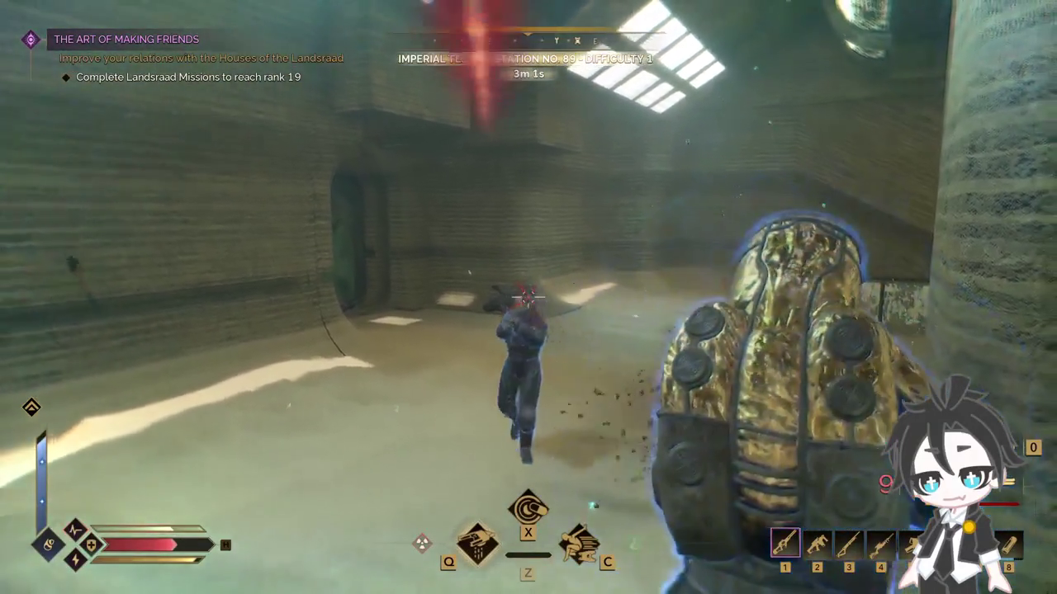
left_click(529, 297)
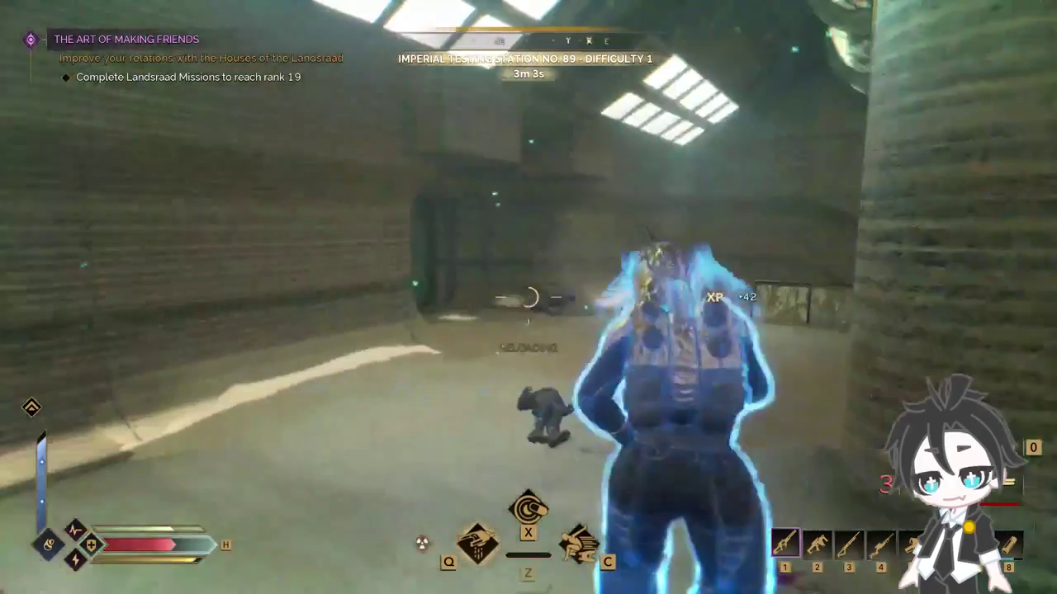
key("r")
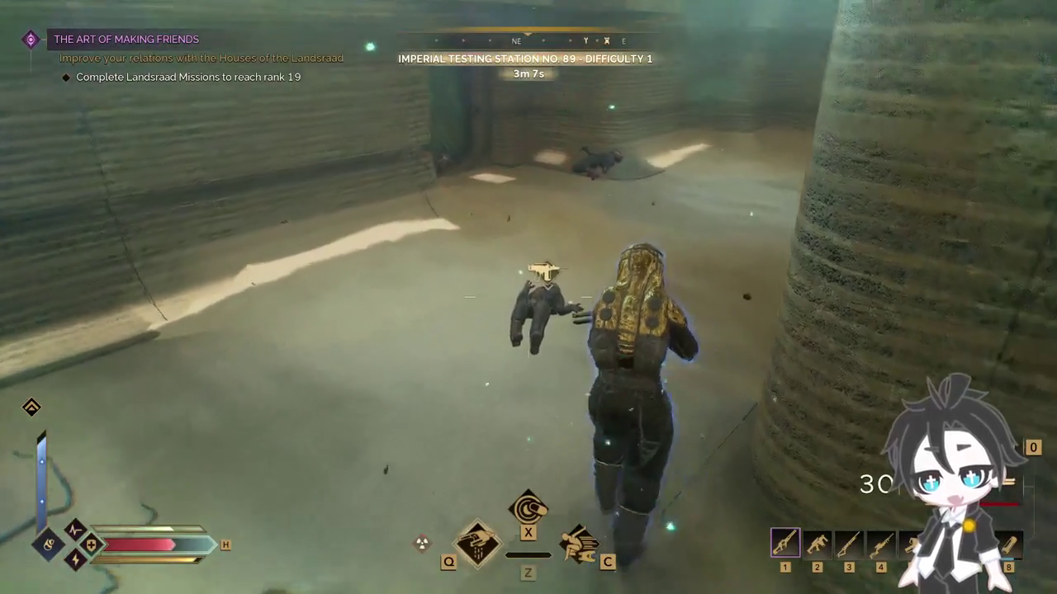
key("q")
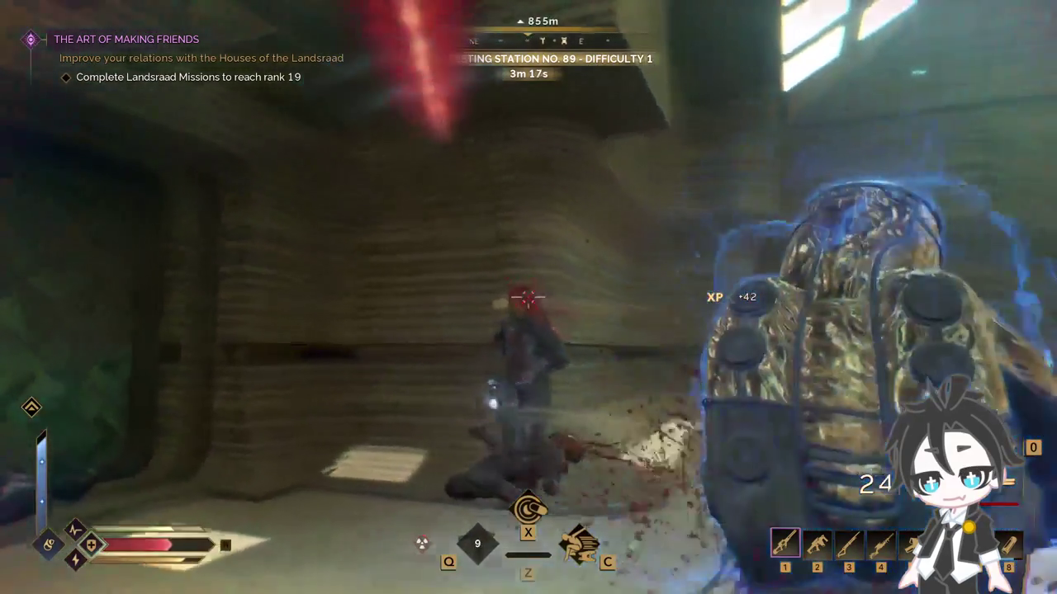
Step: Charge into the large room, power the gauntlet with Q, kill the enemies, and reload
left_click(528, 297)
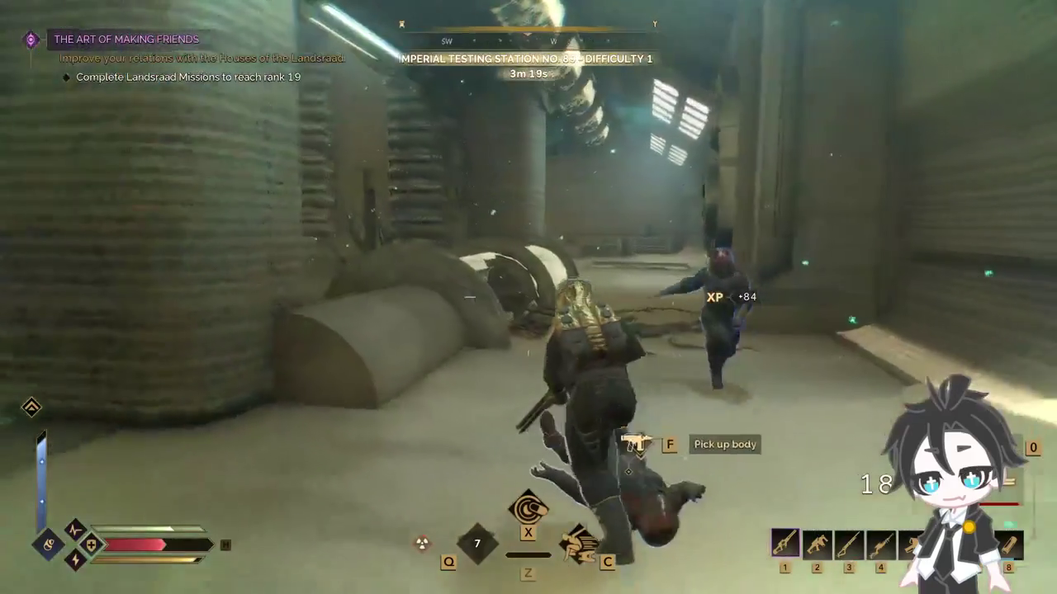
key("w")
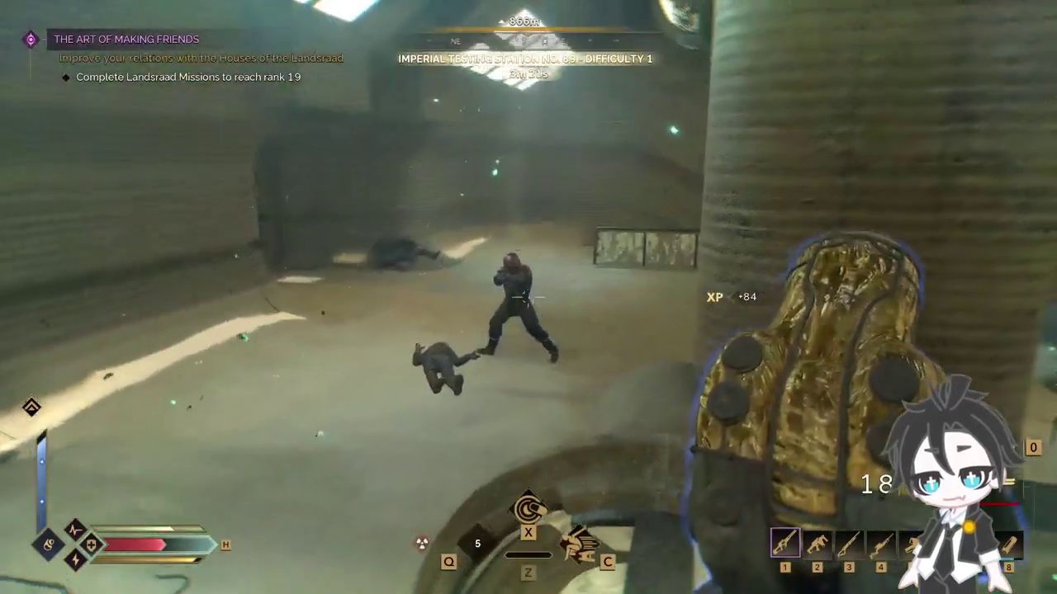
key("q")
left_click(529, 297)
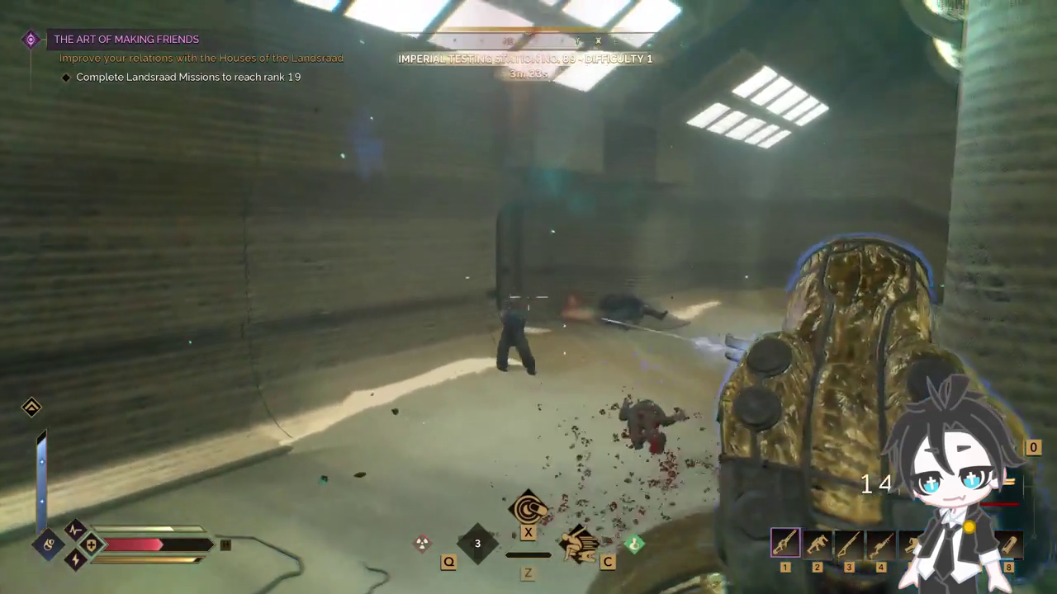
left_click(528, 297)
key("r")
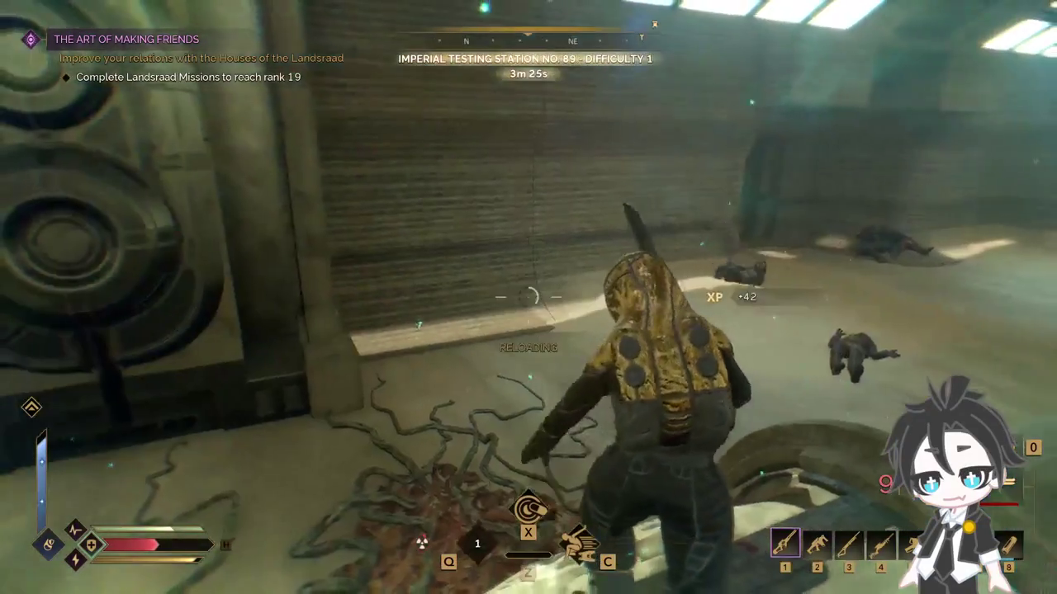
Step: Leap off the ledge, cross past the fallen enemies, and kill the guard at the door
key("w")
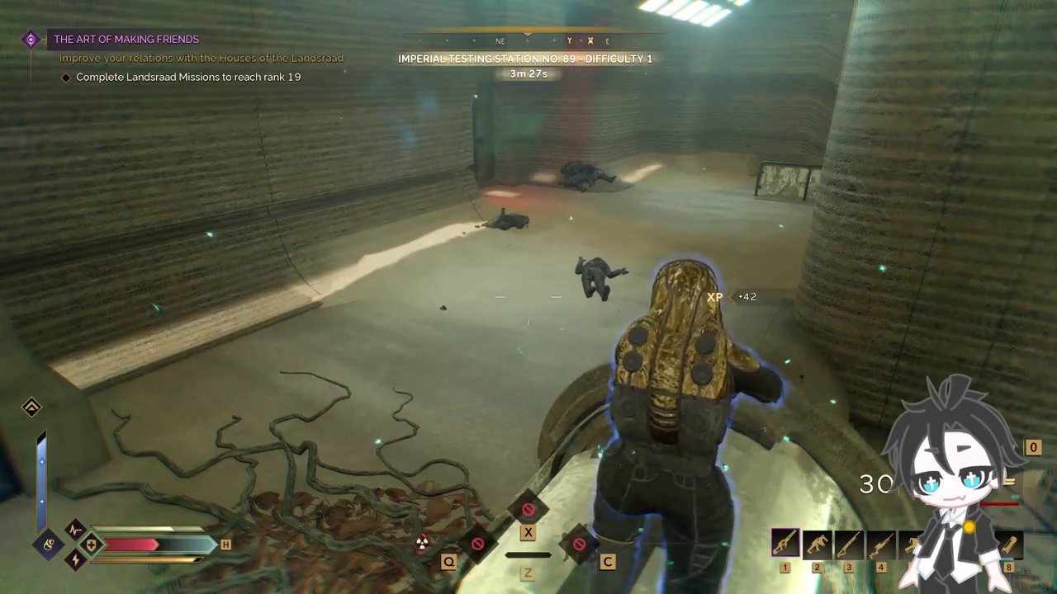
key("w")
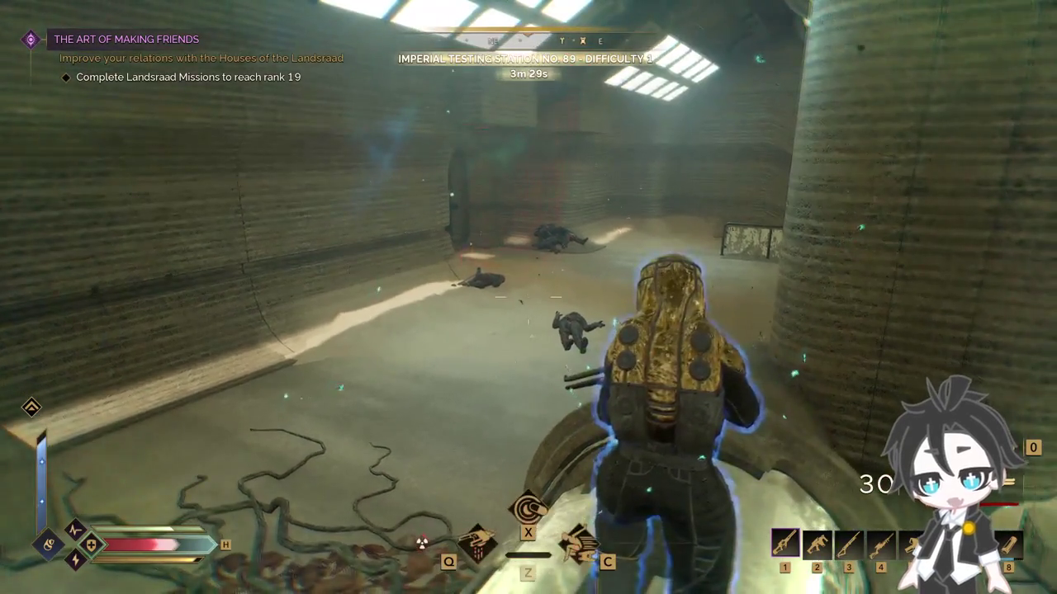
key("w")
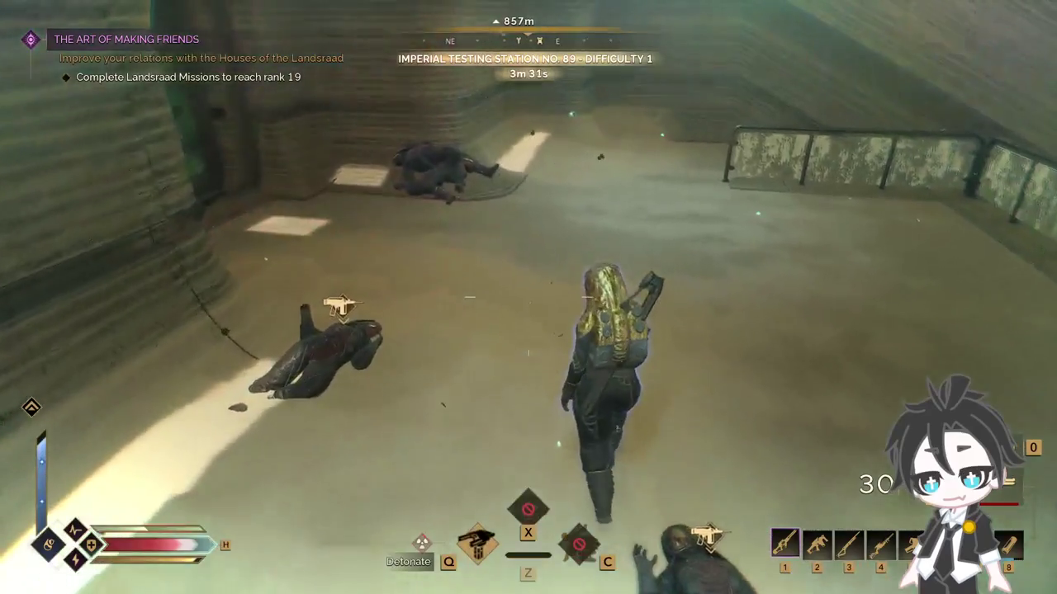
key("w")
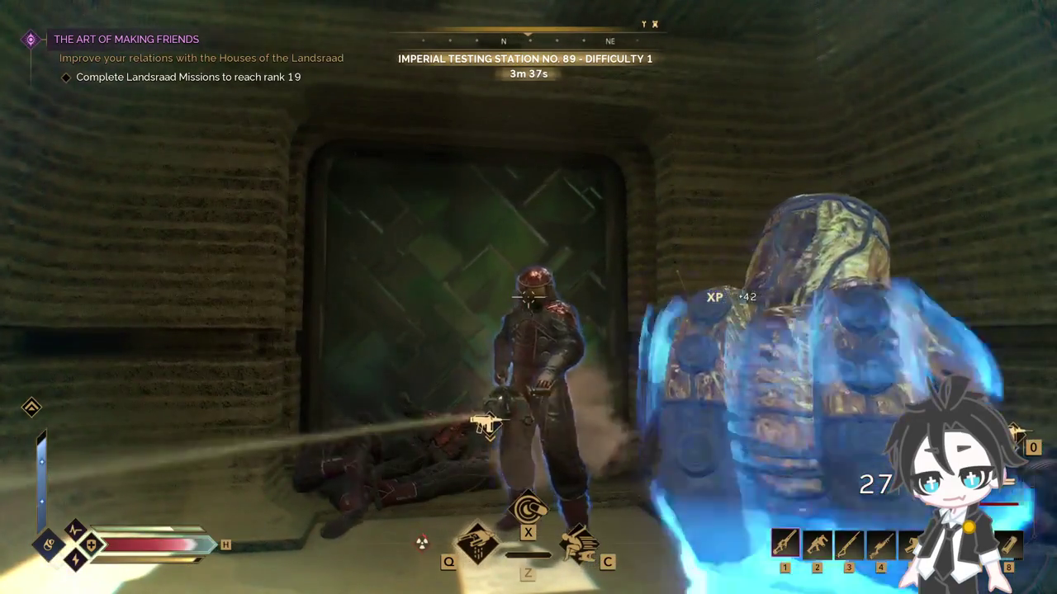
key("w")
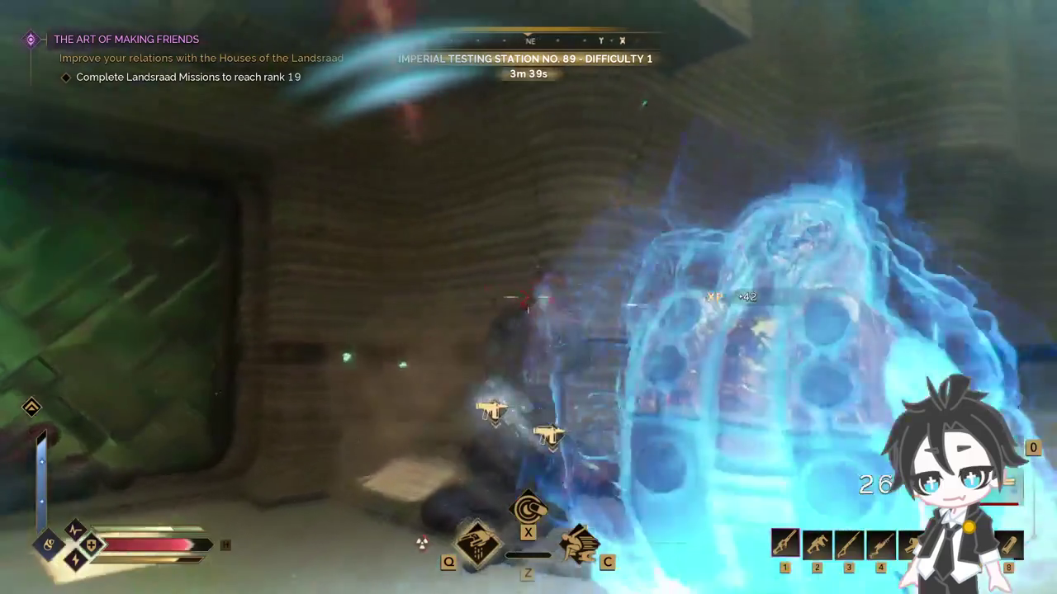
left_click(528, 297)
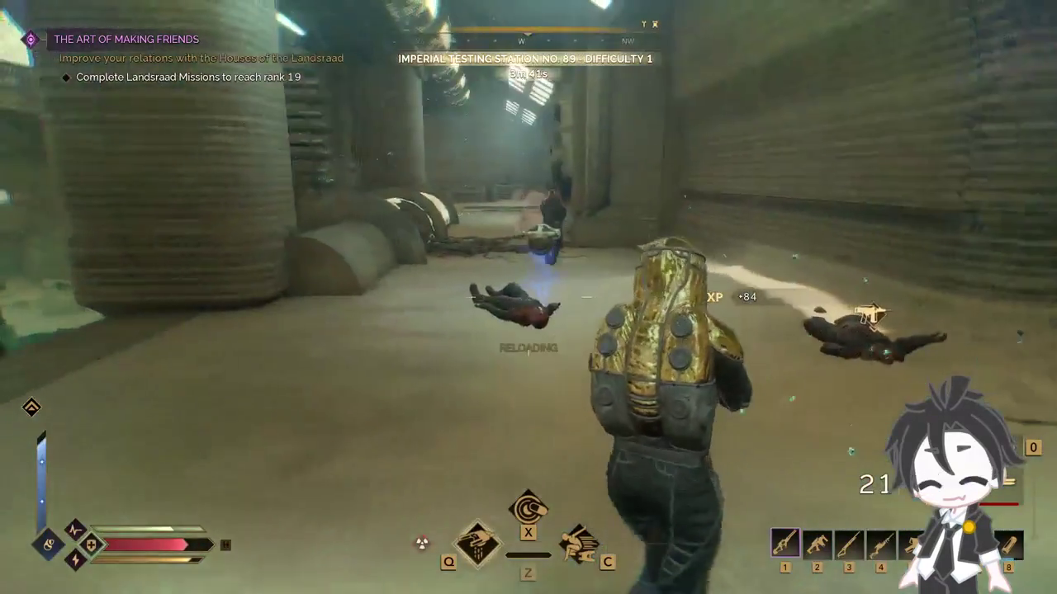
Step: Kill the enemy down the pillared corridor and reload to a full 30-round magazine
key("w")
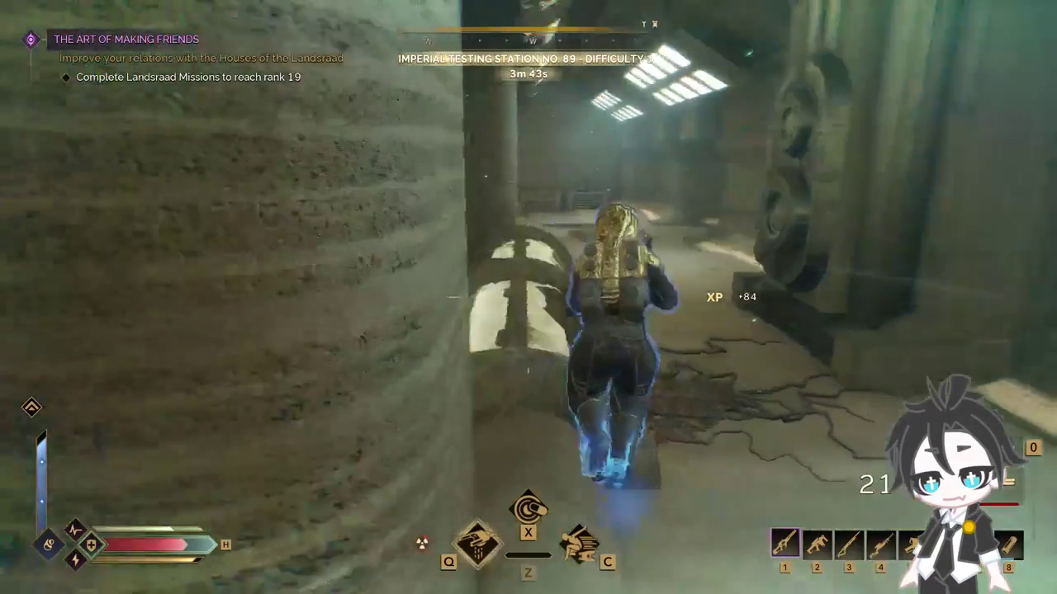
left_click(529, 297)
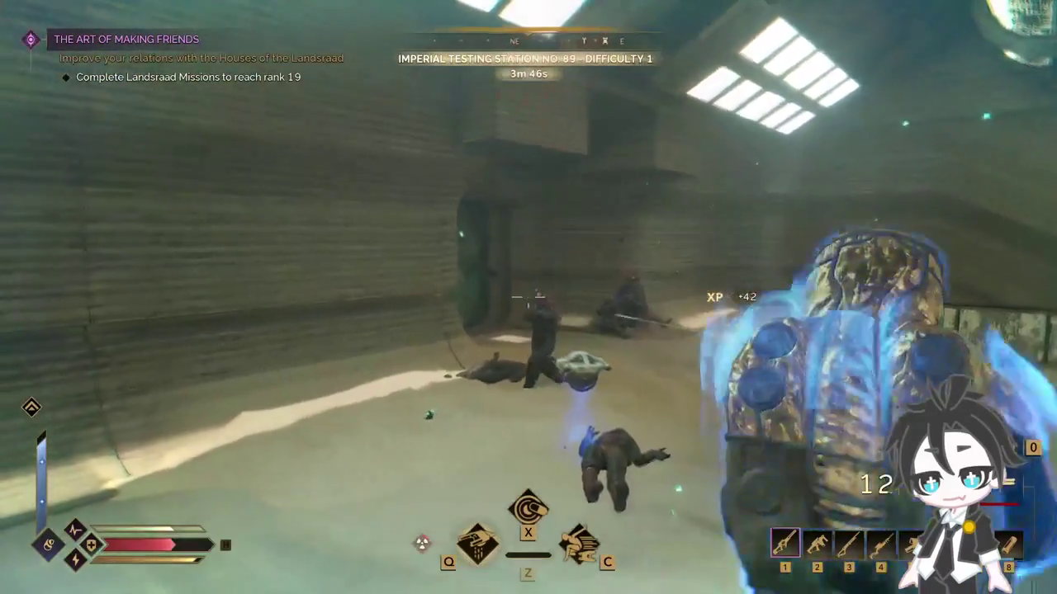
left_click(529, 297)
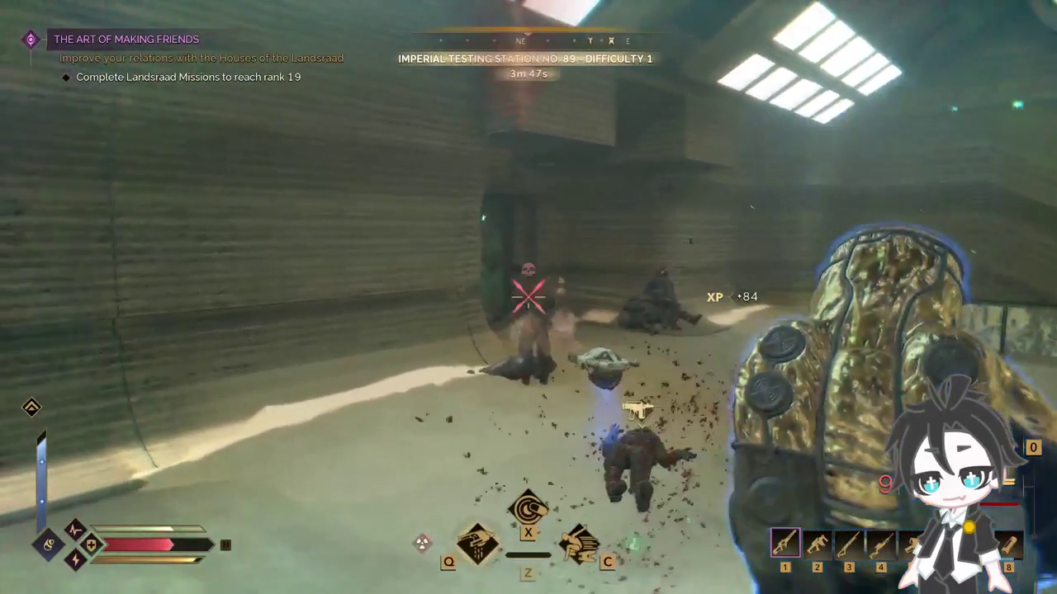
key("r")
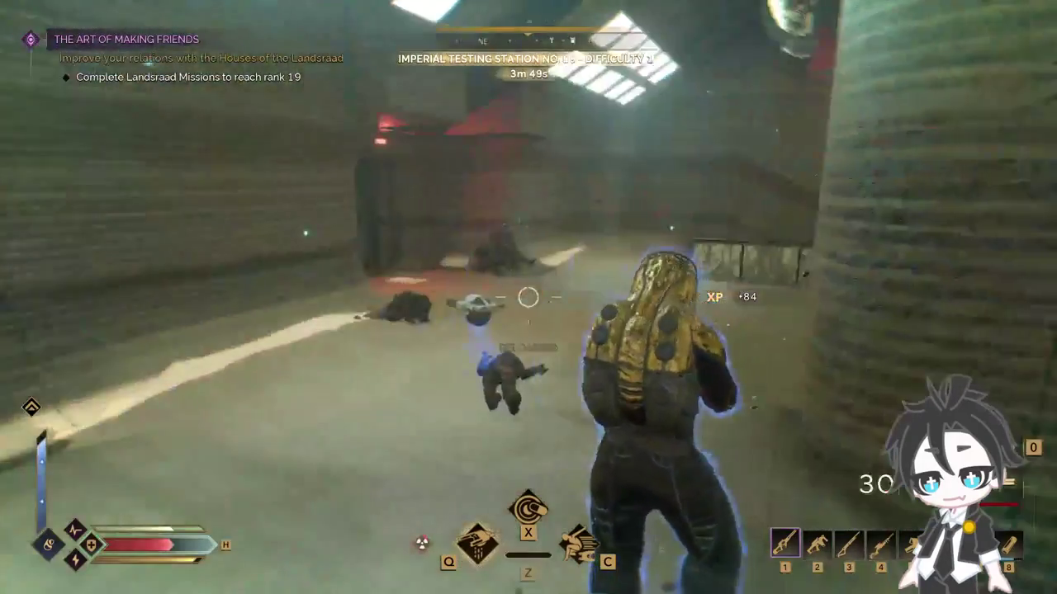
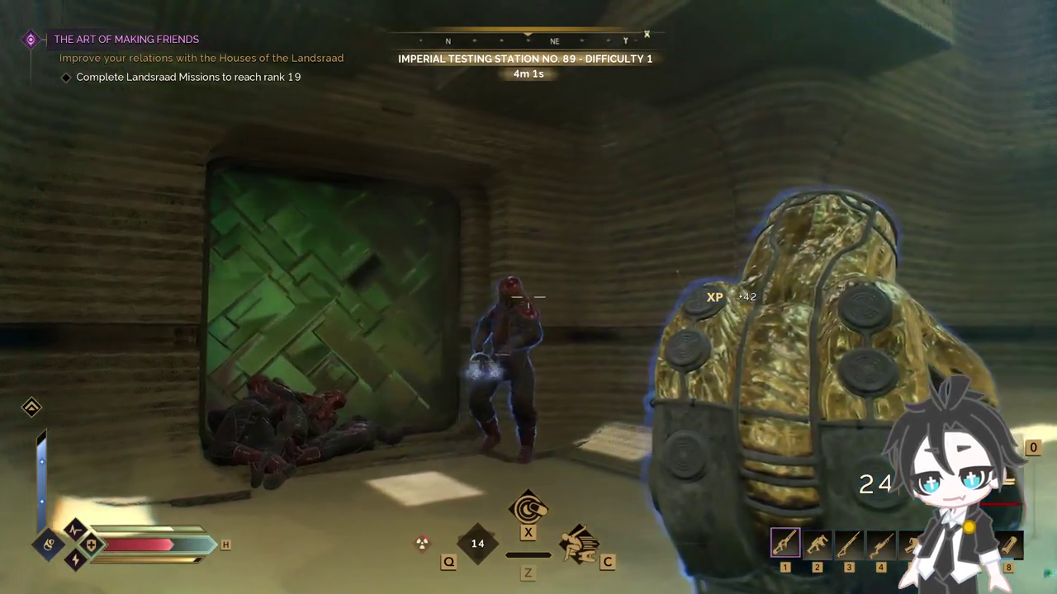
Step: Shoot the guard by the green door, then the remaining guards down the corridor, reloading between
left_click(528, 298)
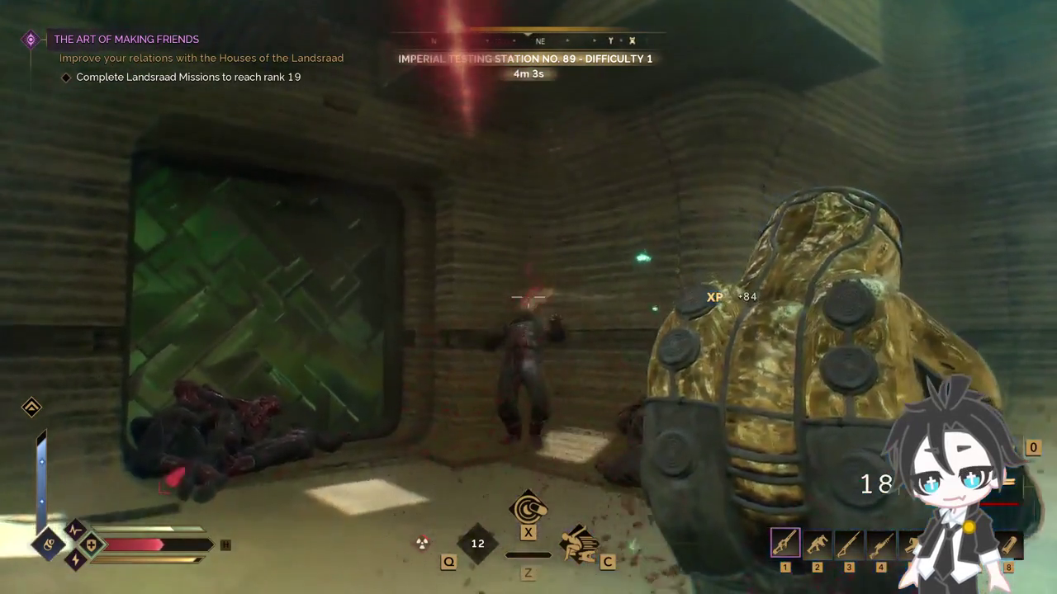
key("q")
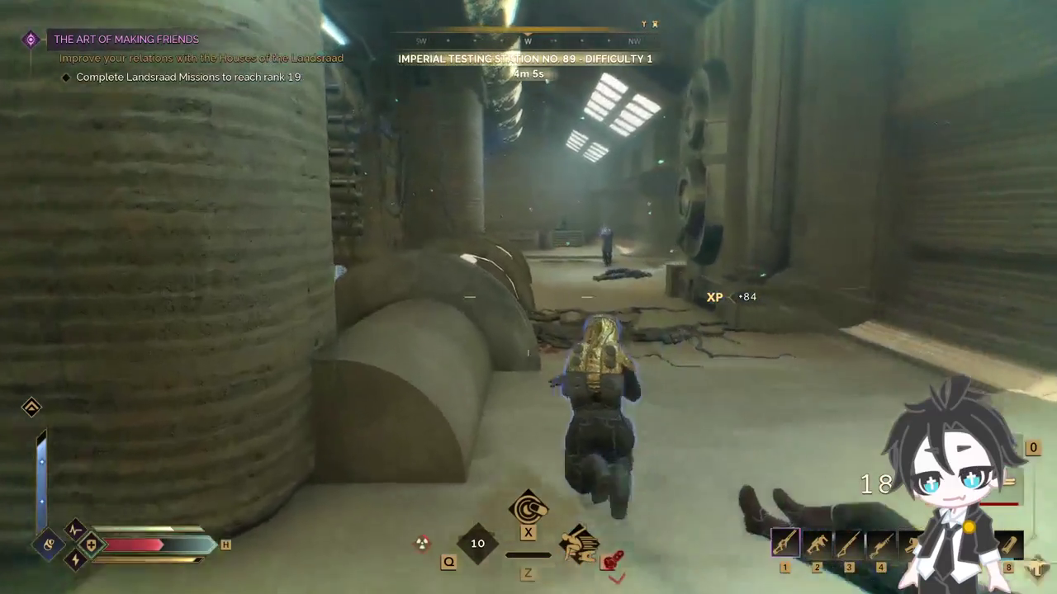
key("q")
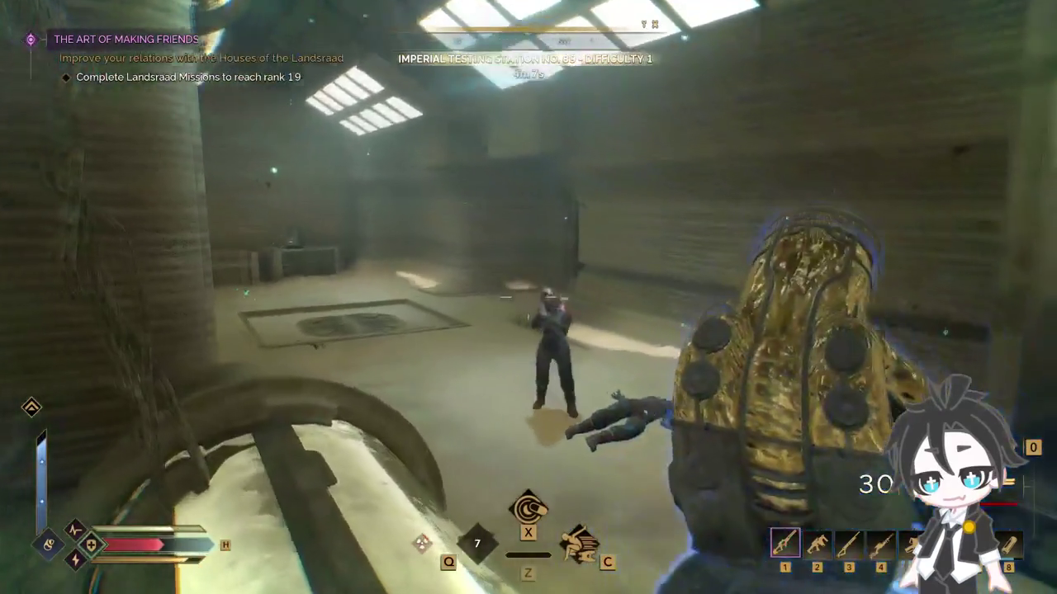
left_click(528, 297)
left_click(529, 297)
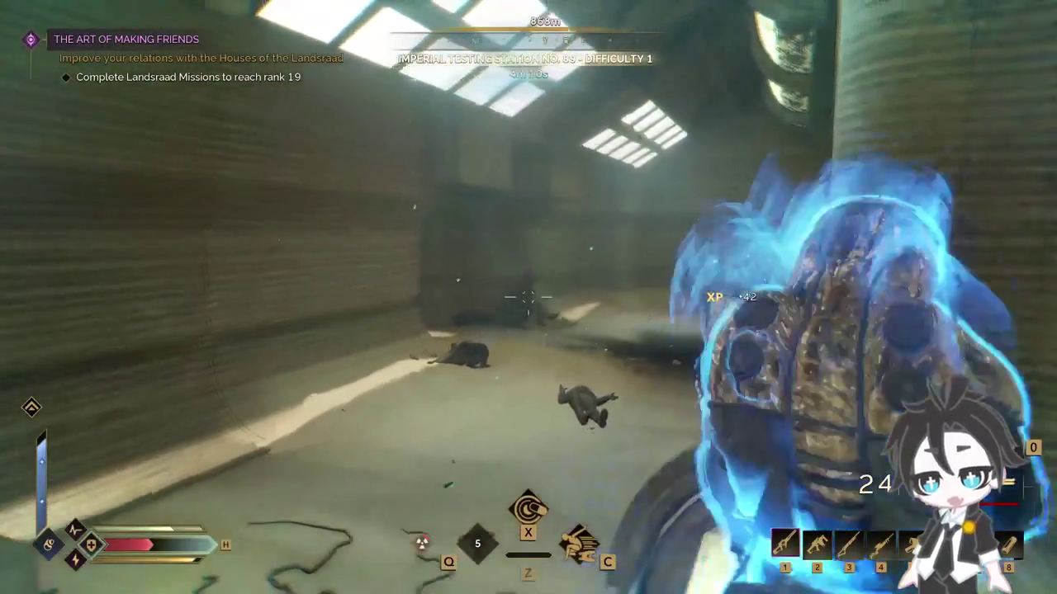
left_click(528, 298)
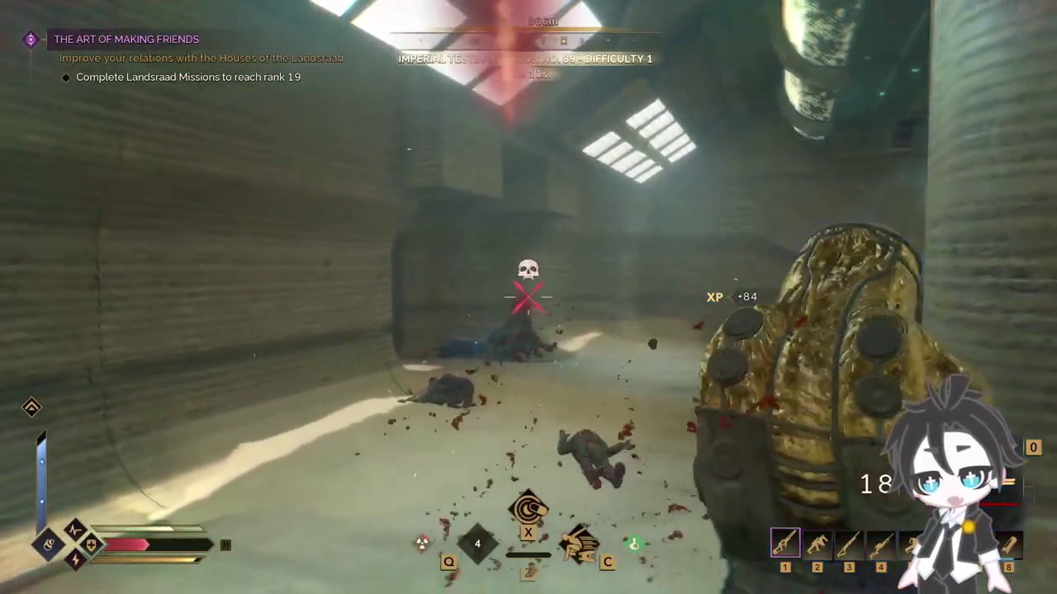
Step: Reload, run past the bodies, drop to the lower floor and pass the green barrier
key("q")
key("w")
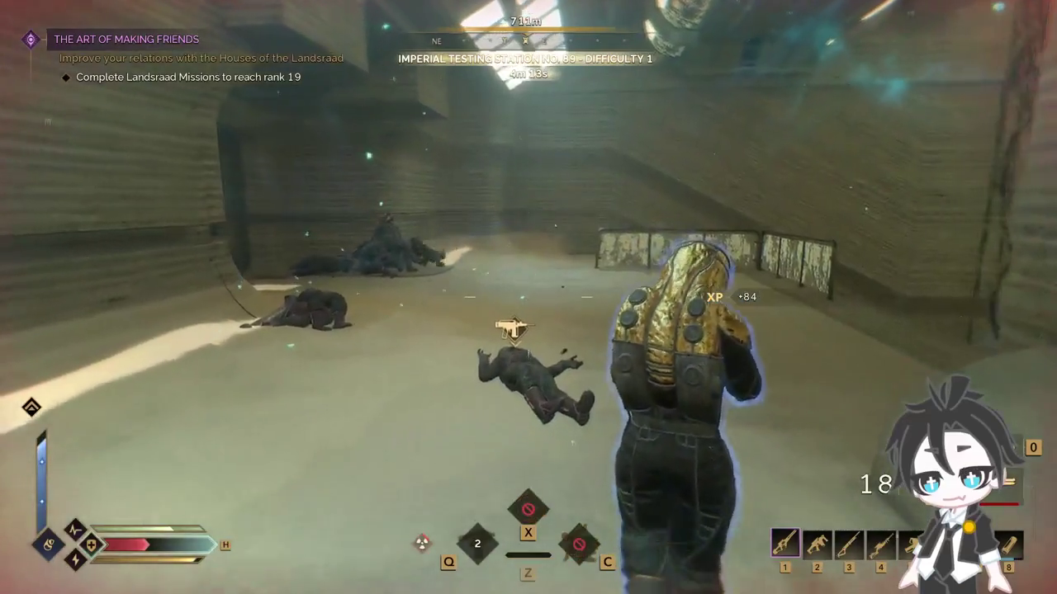
key("w")
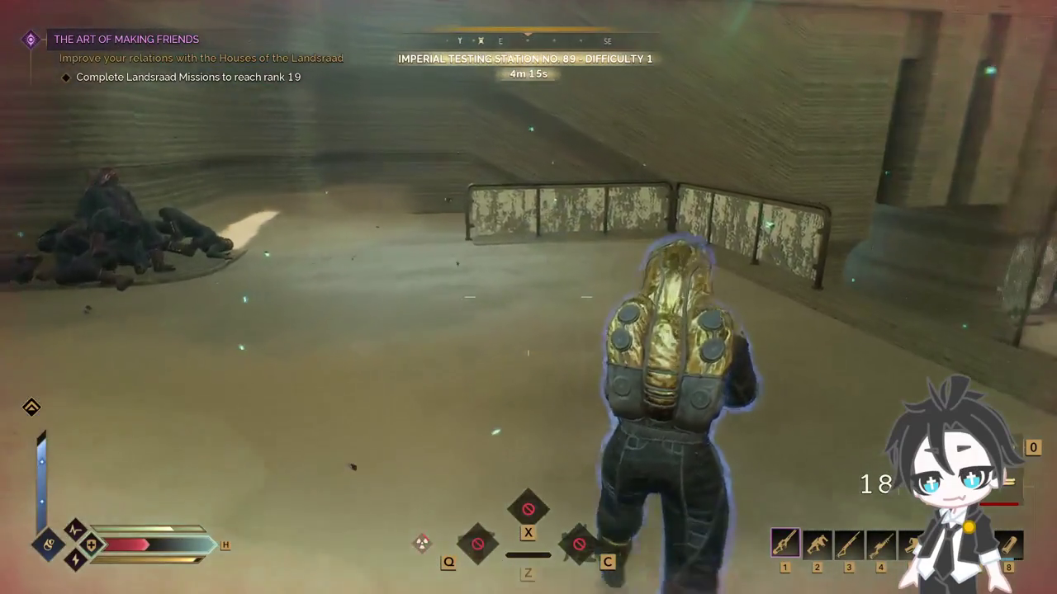
key("w")
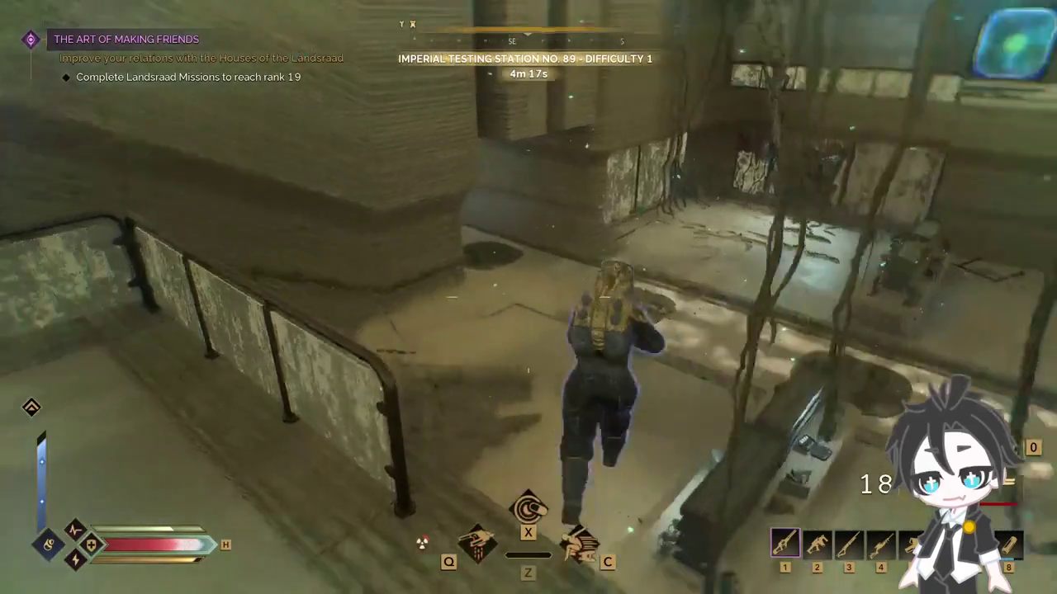
key("w")
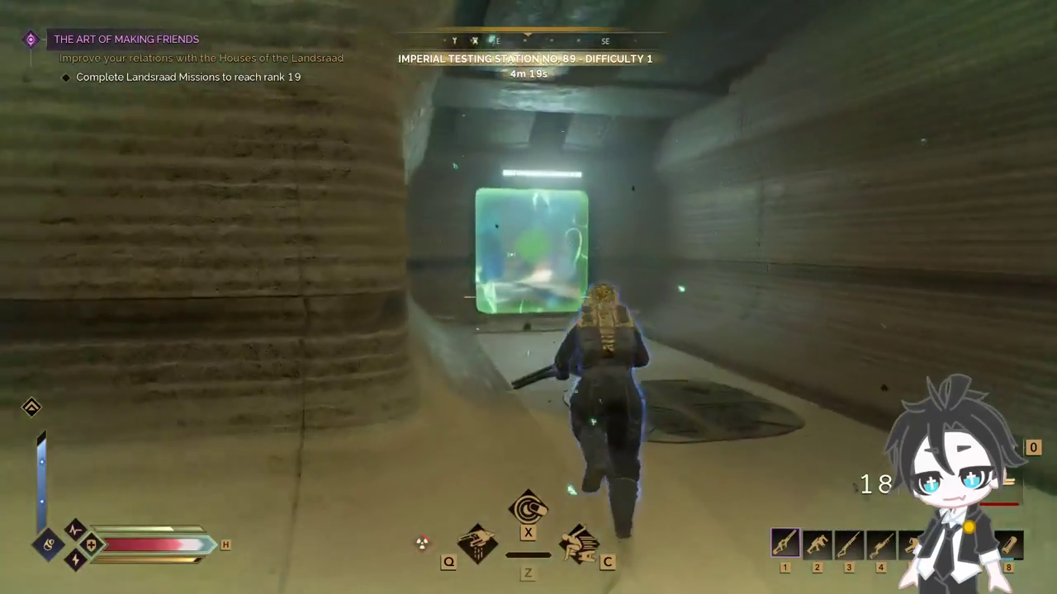
key("w")
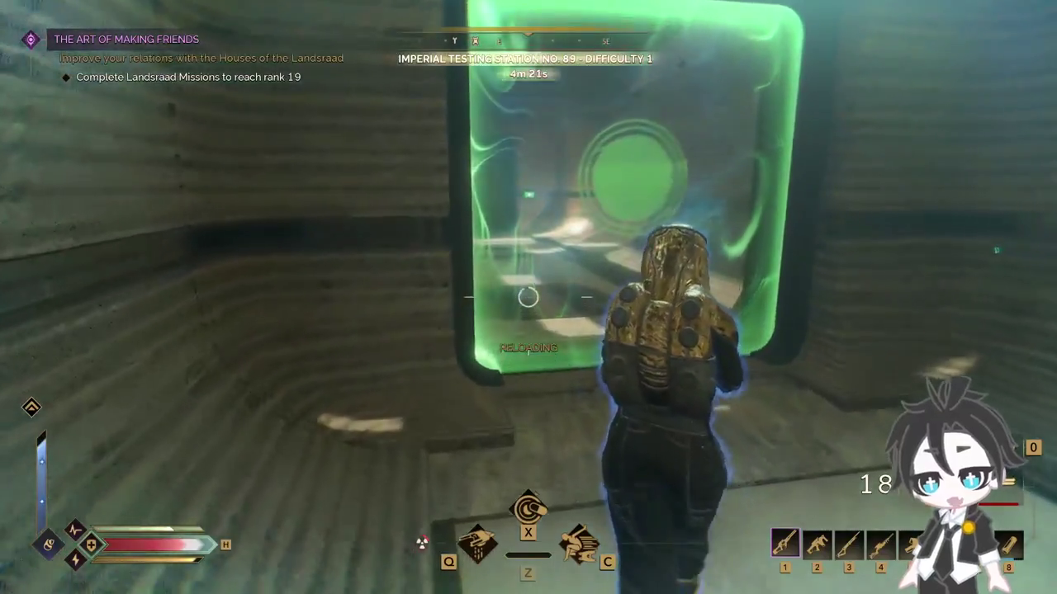
key("w")
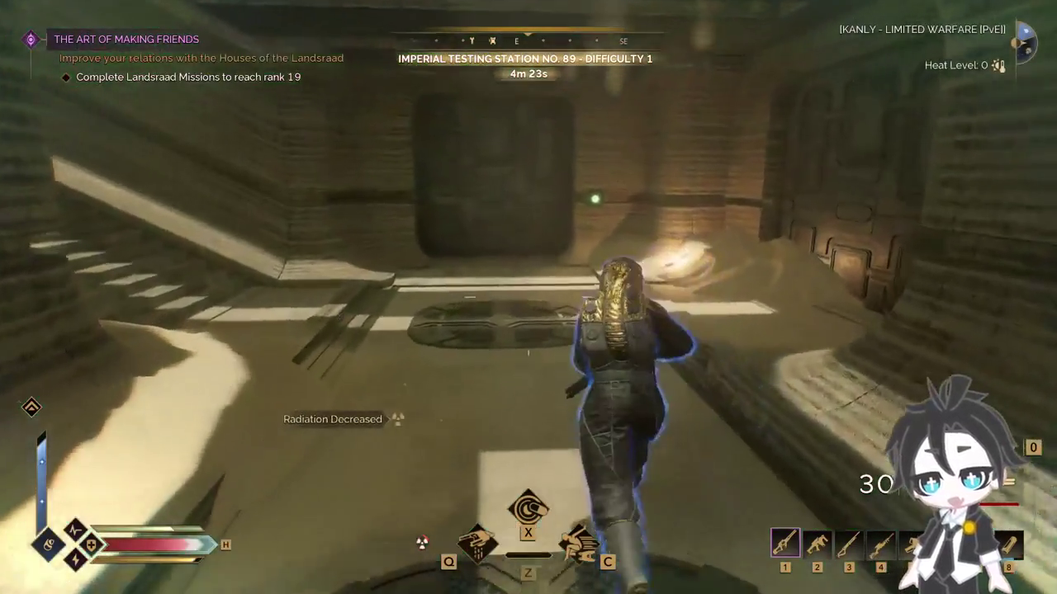
Step: Climb the sloped corridor to the round room and take all console salvage, including the Regis Maula Pistol
key("w")
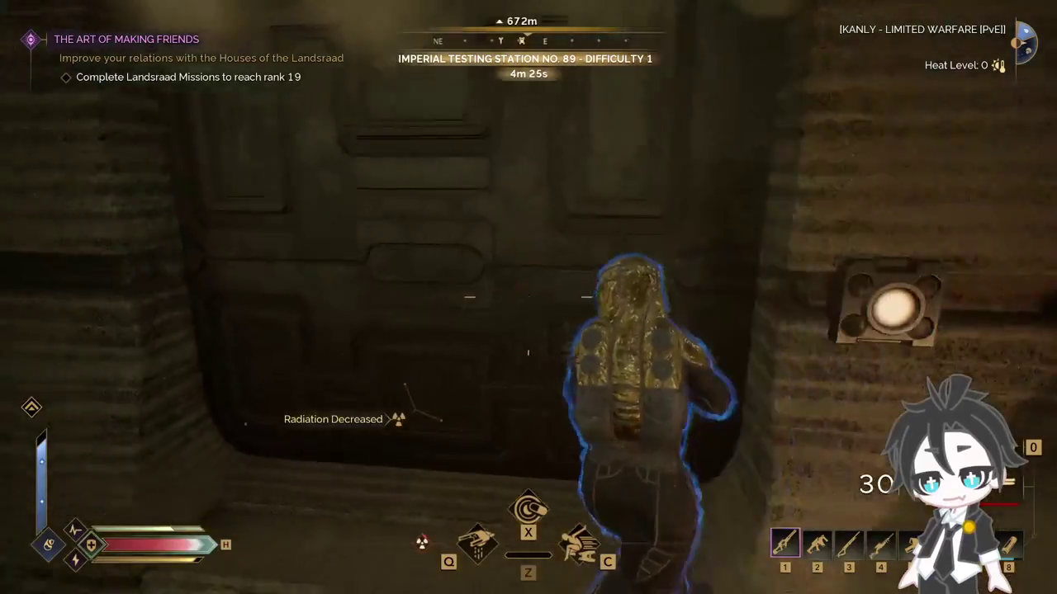
key("w")
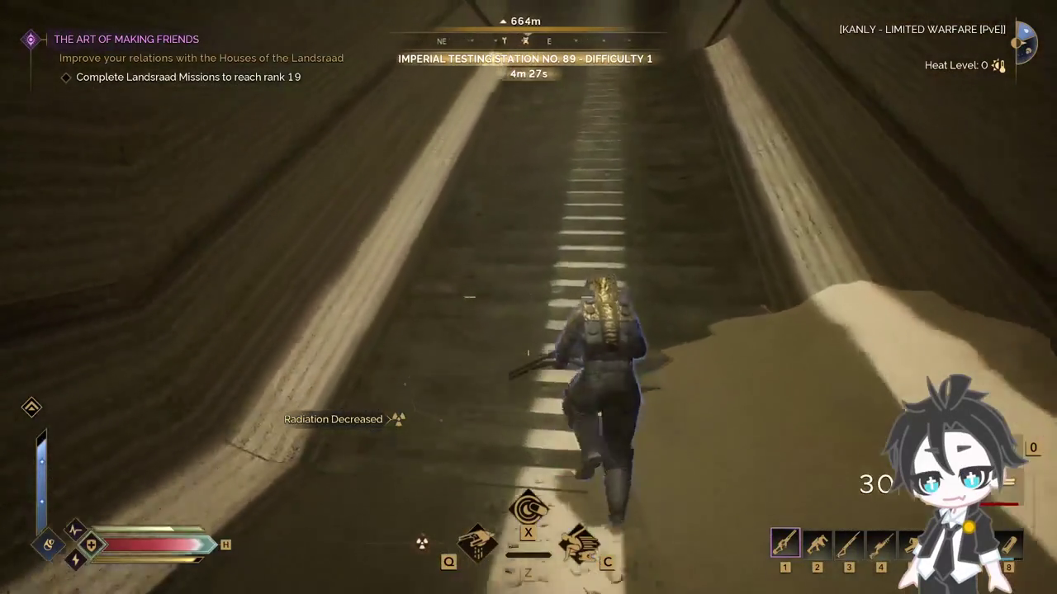
key("w")
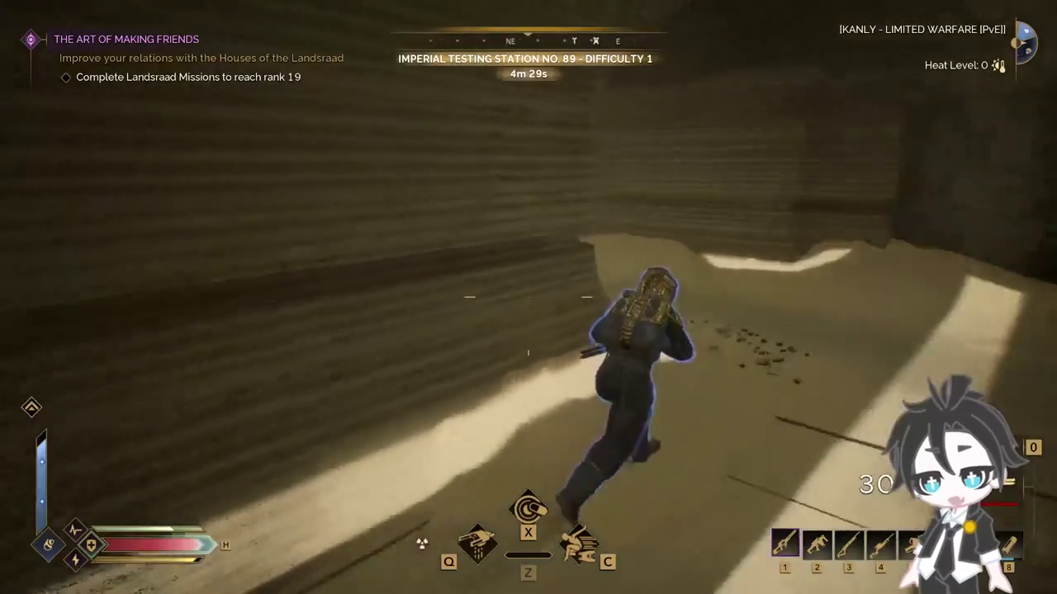
key("w")
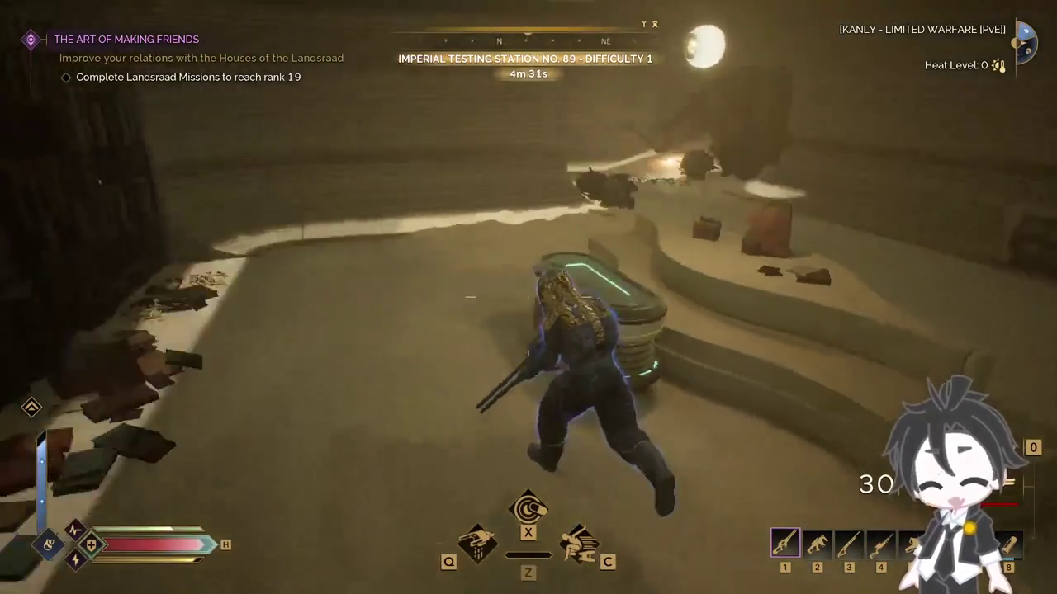
key("r")
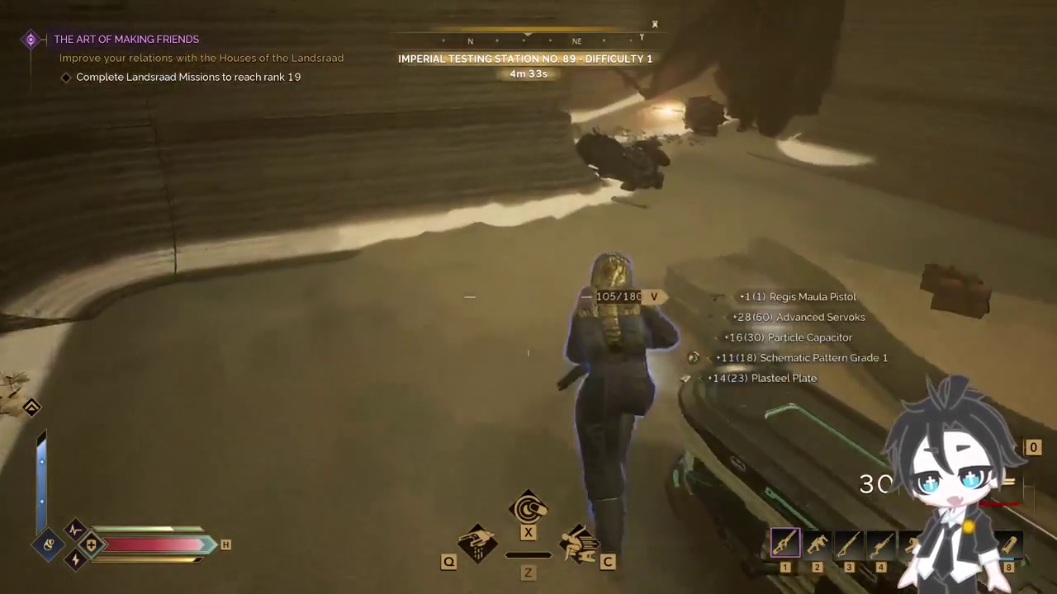
Step: Run through the large door to the radiation chamber, briefly checking the inventory on the way
key("w")
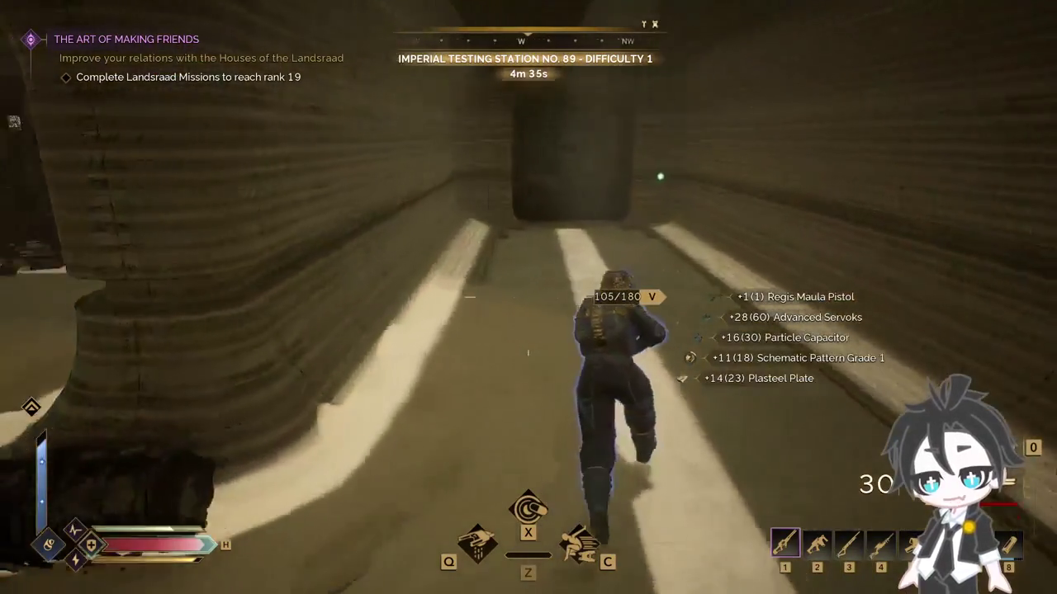
key("w")
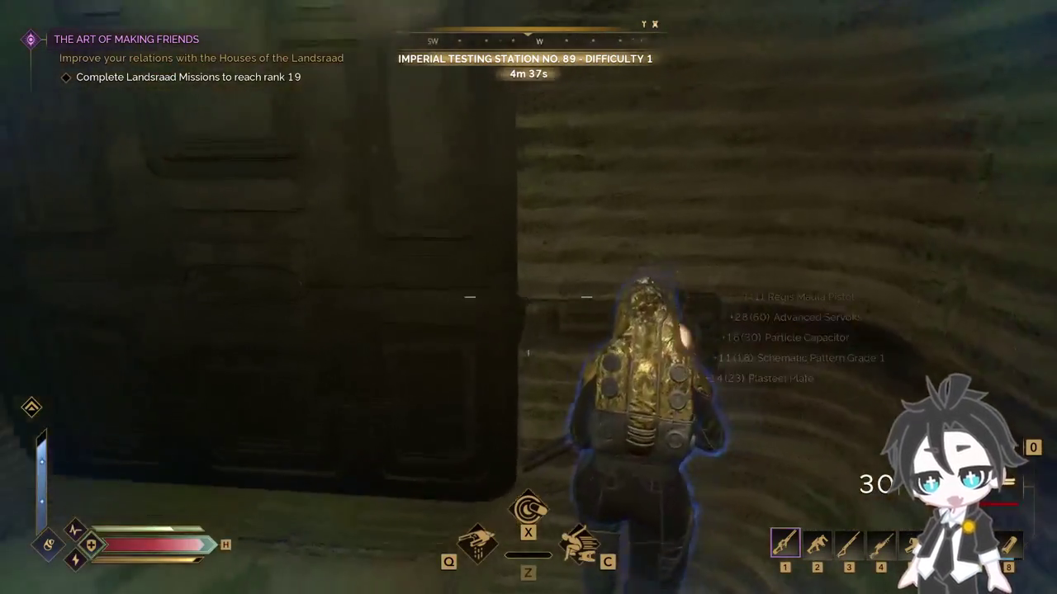
key("w")
key("w")
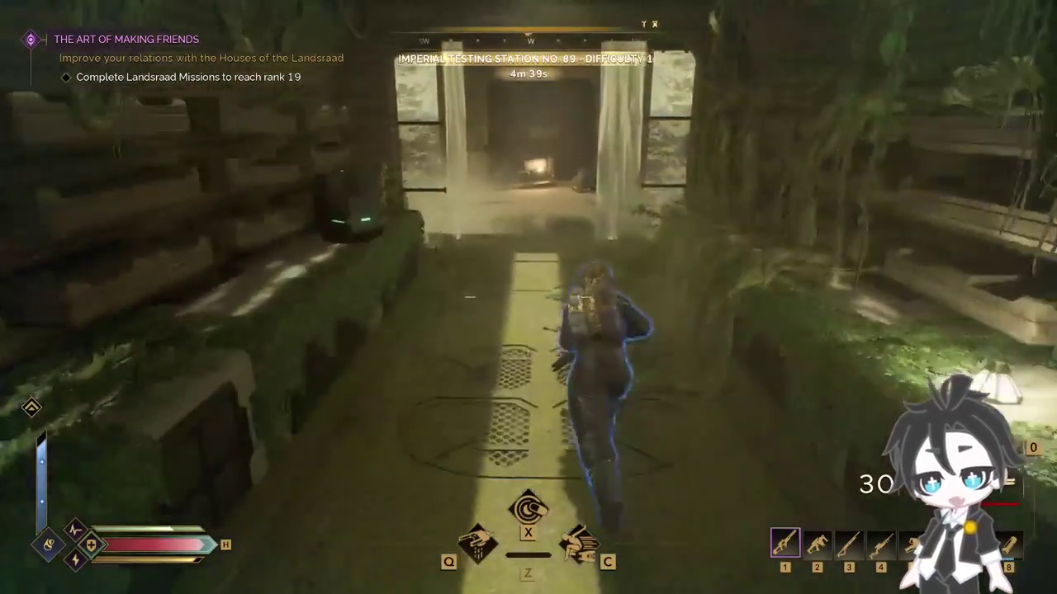
key("w")
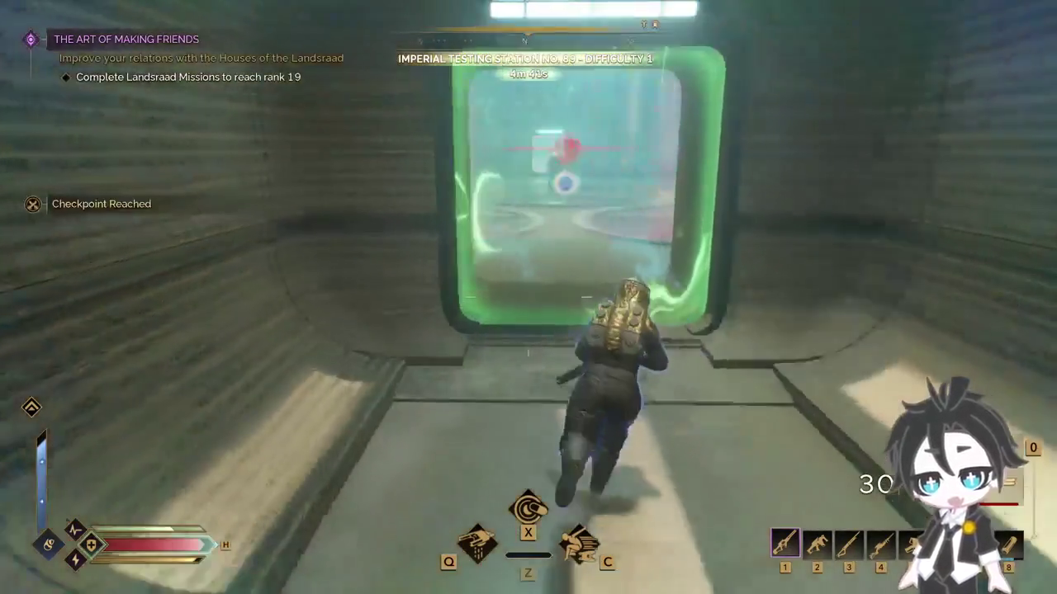
key("Tab")
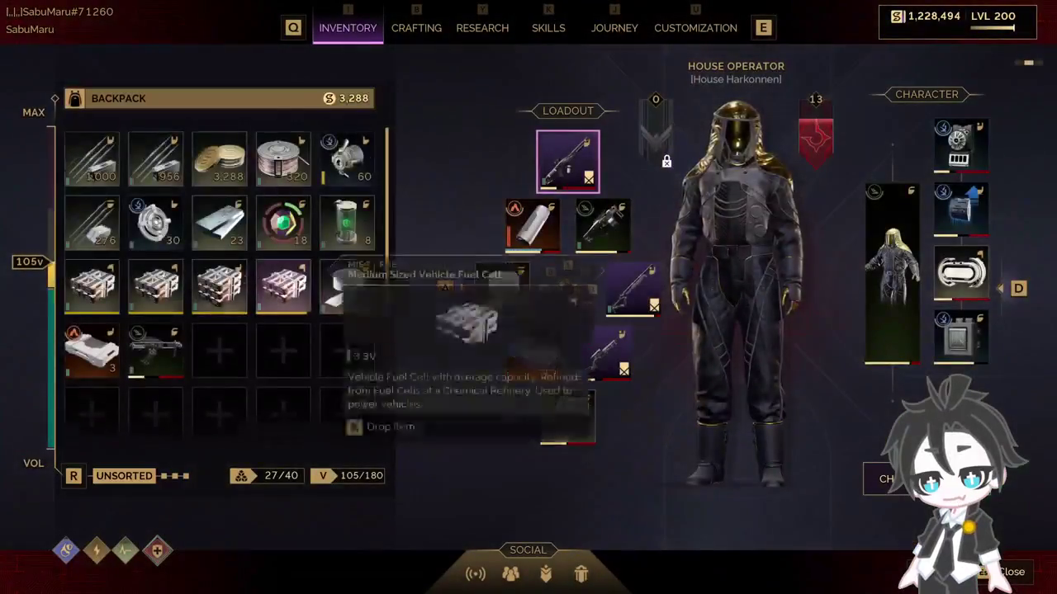
key("Tab")
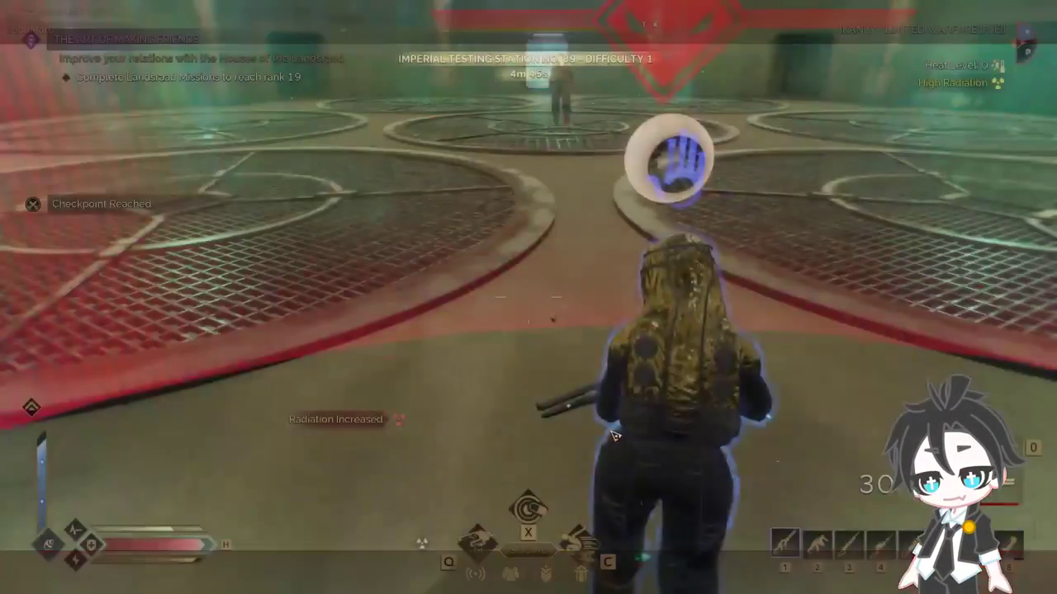
key("w")
key("w")
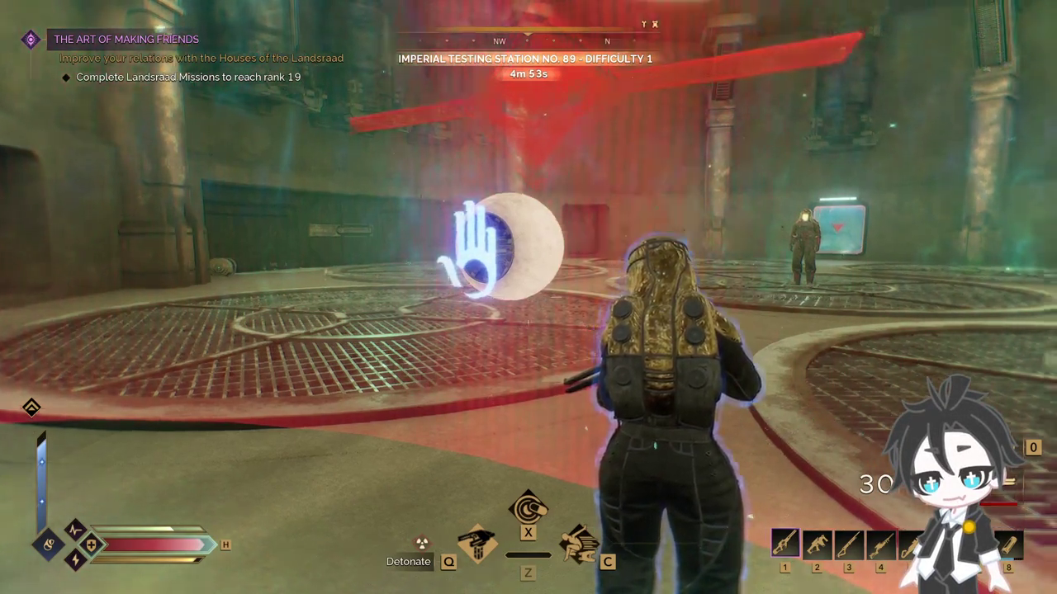
Step: Equip the Arhun K-28 Lasgun and close in on Lieutenant Aman in the arena
key("w")
key("5")
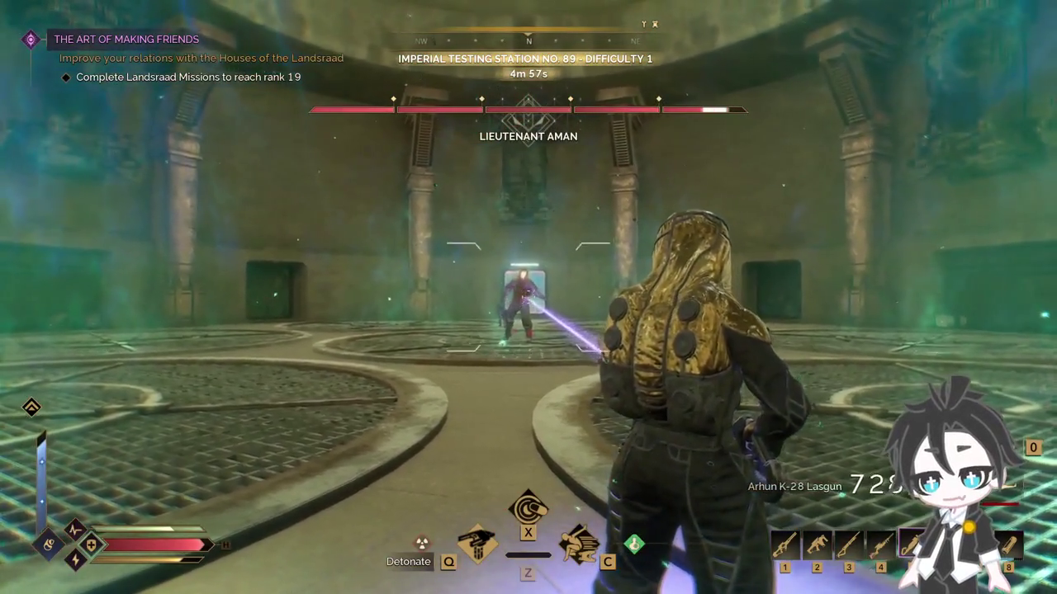
key("w")
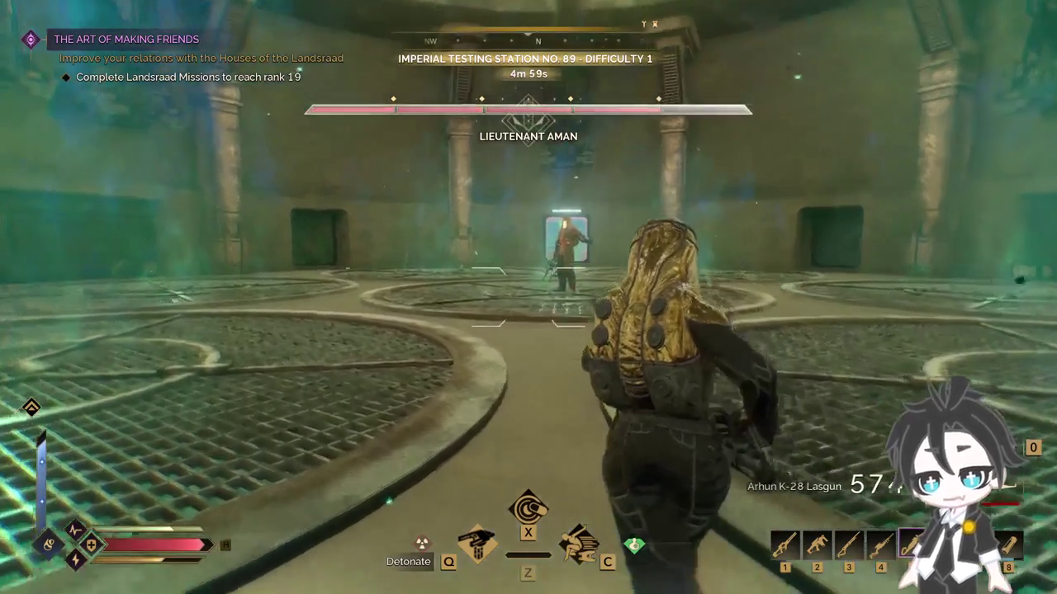
key("w")
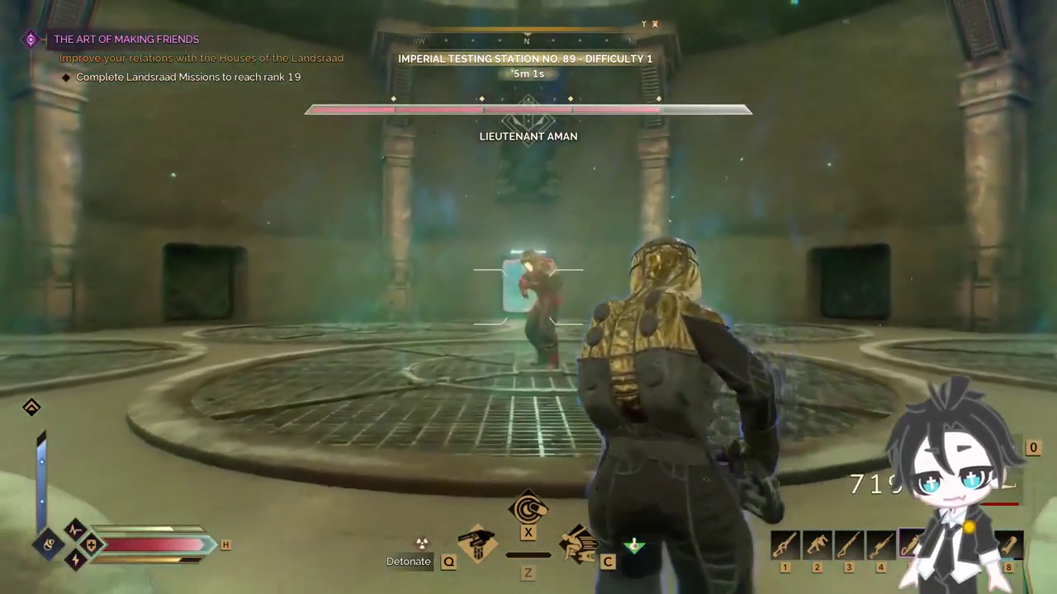
key("w")
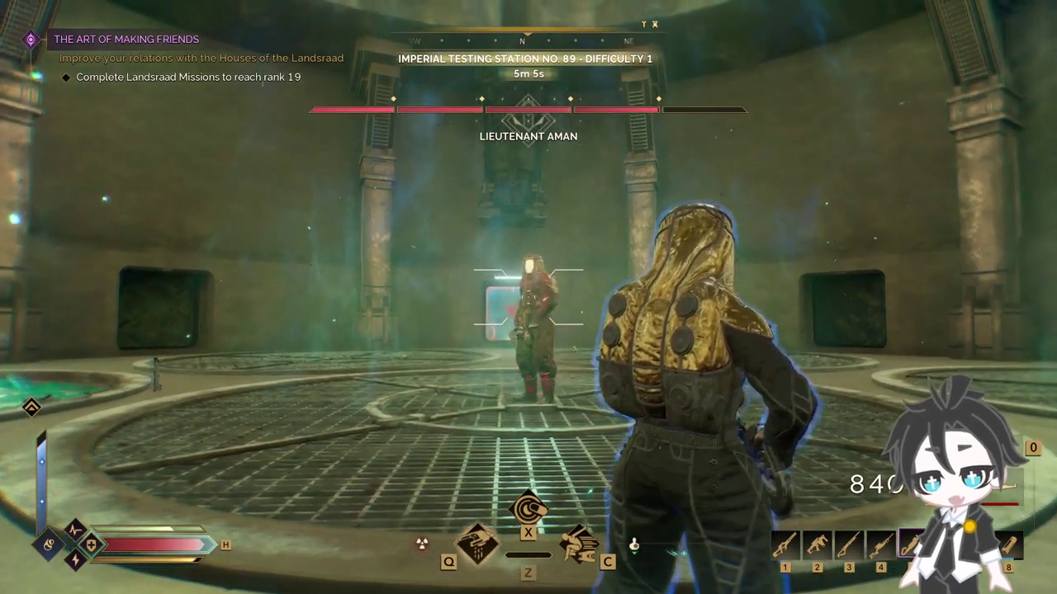
key("w")
key("w")
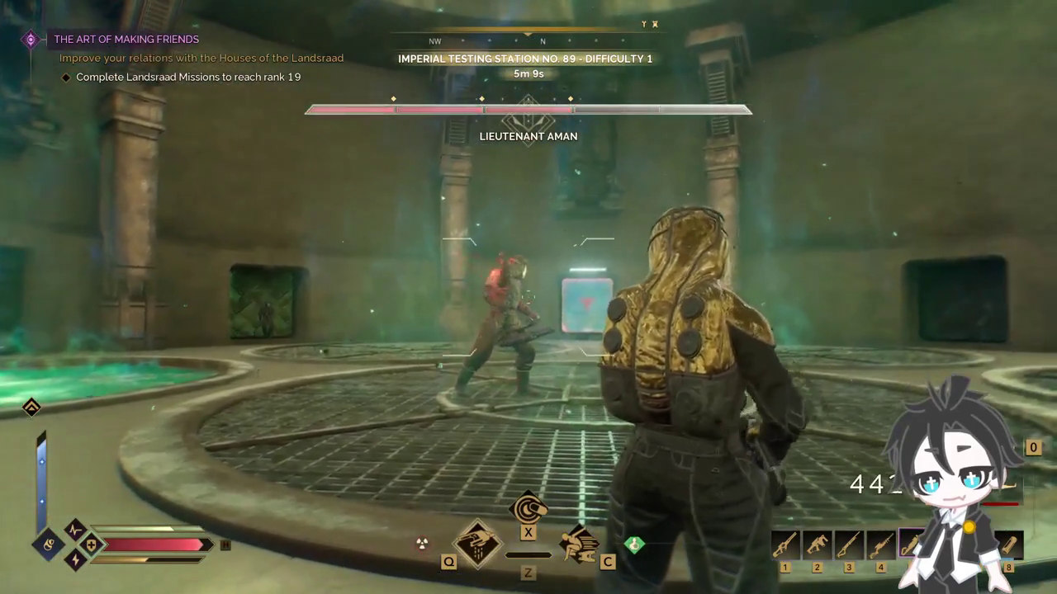
key("w")
key("w")
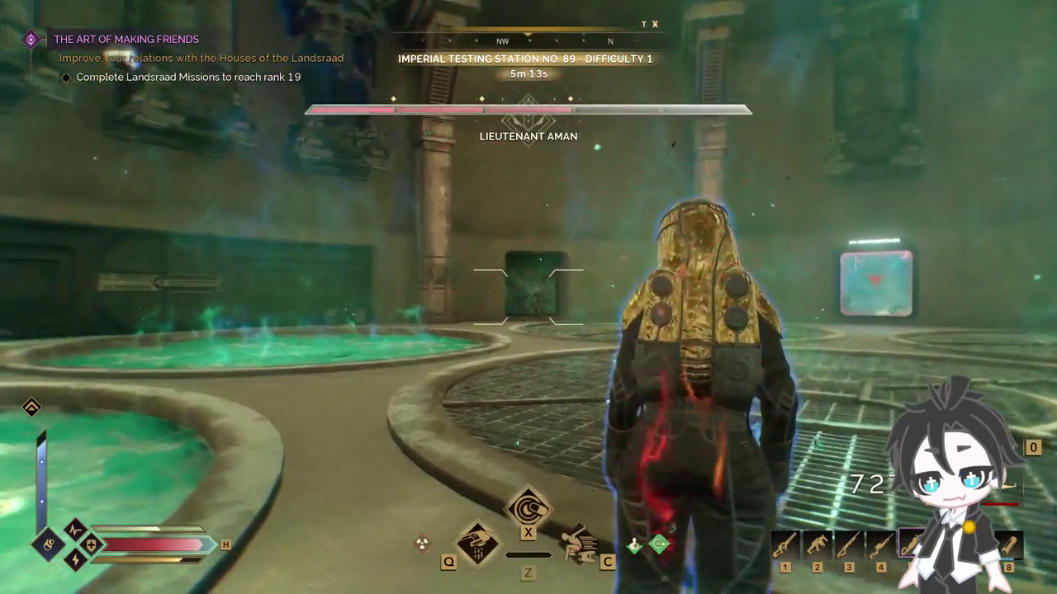
Step: Fight Lieutenant Aman with beam fire, a special ability and dodges until he falls
key("w")
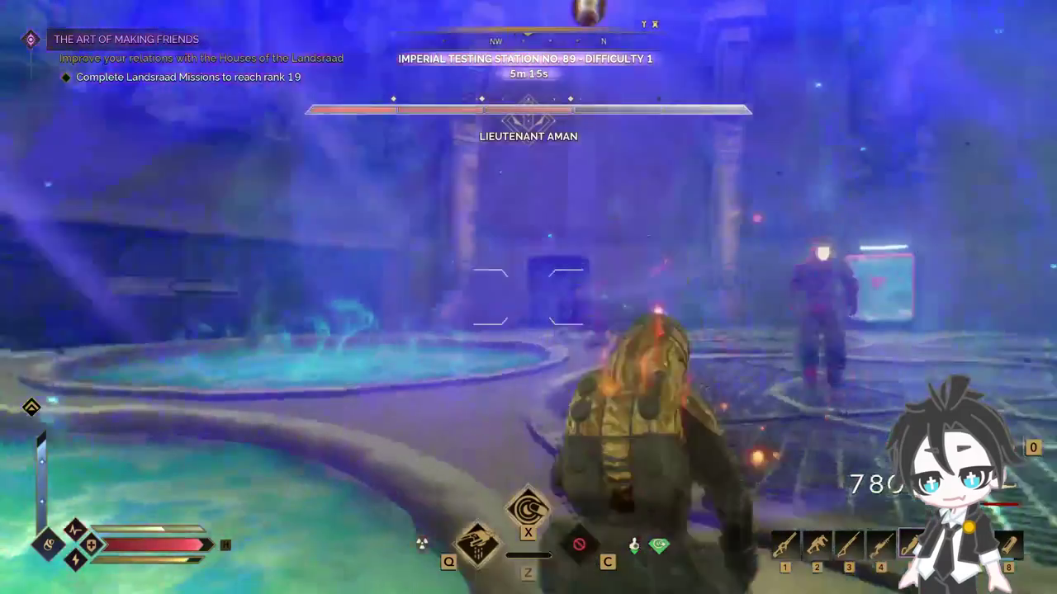
key("w")
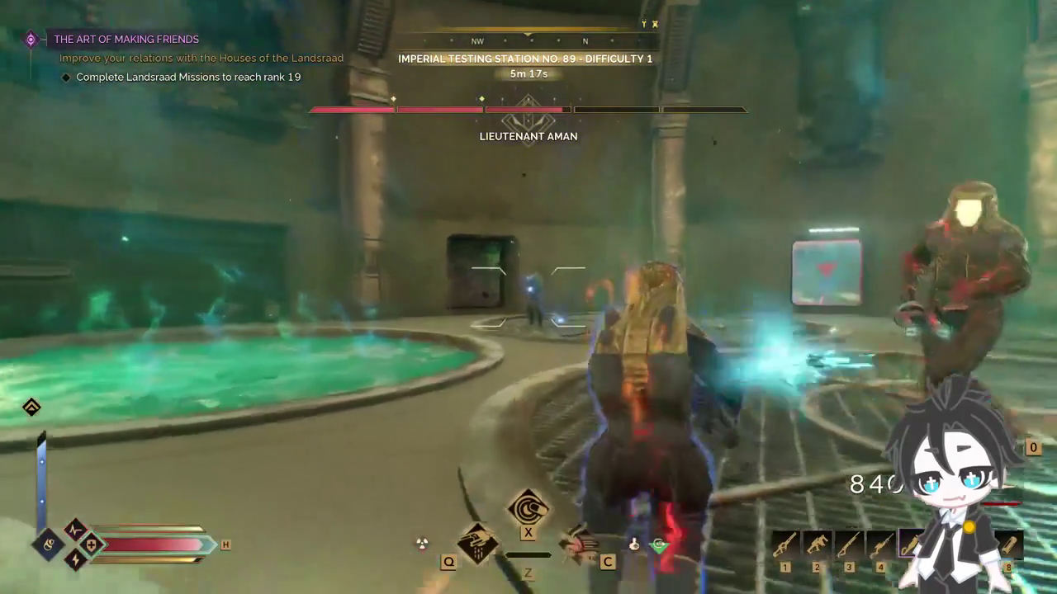
key("w")
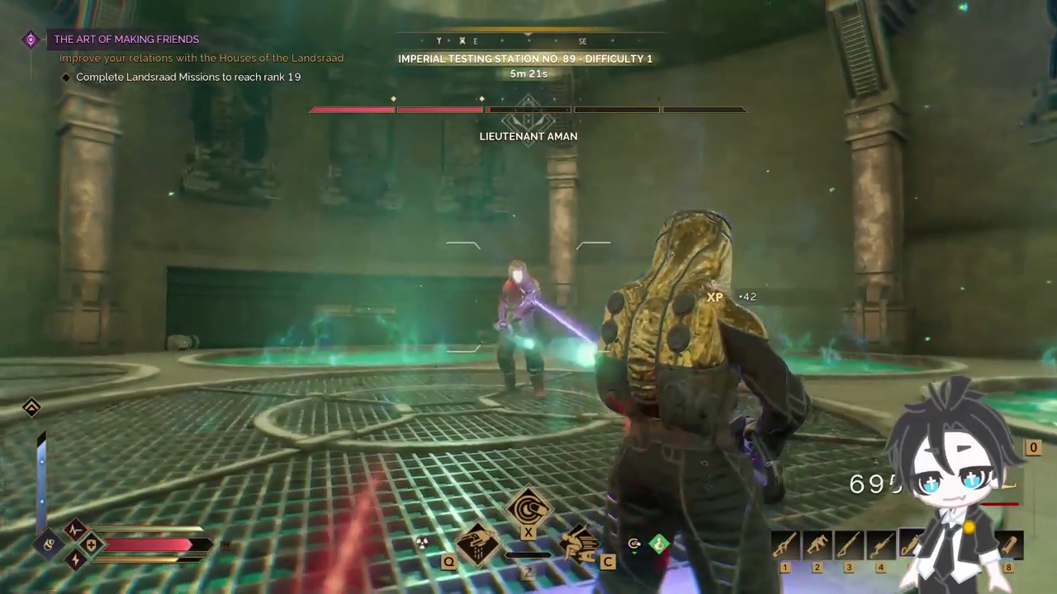
key("x")
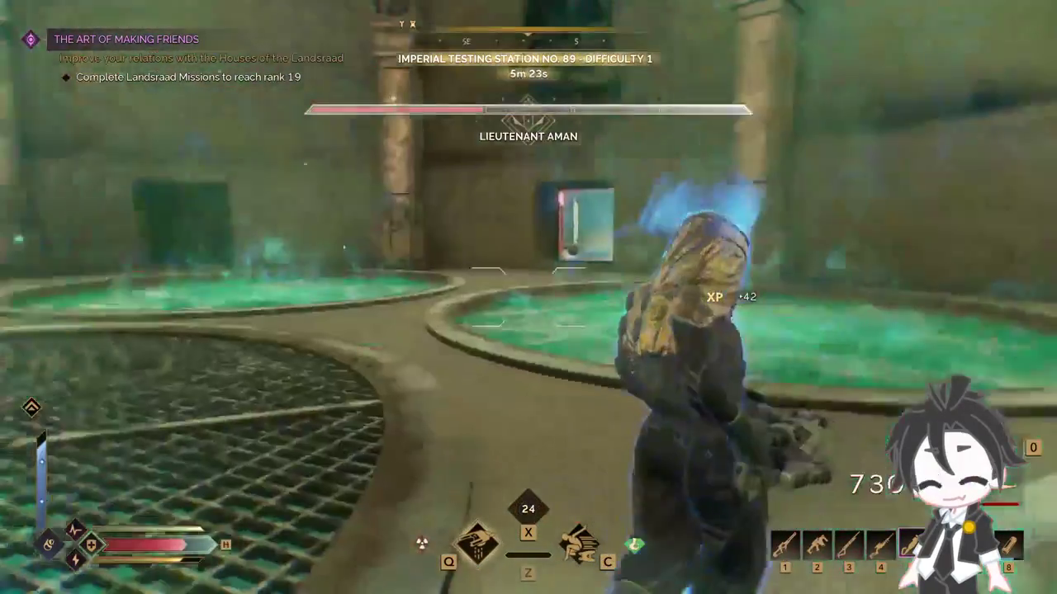
key("w")
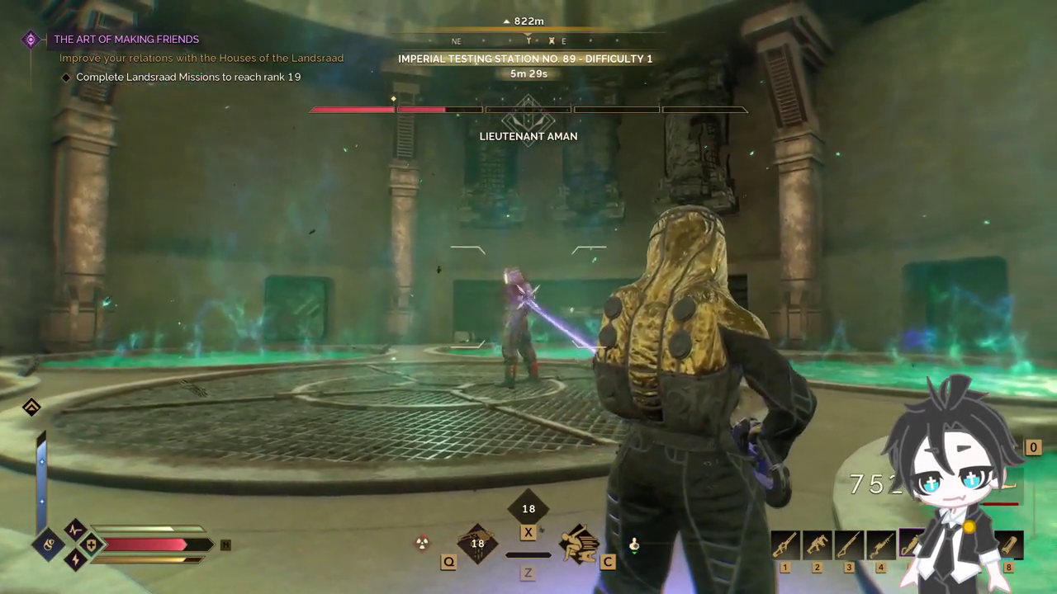
key("w")
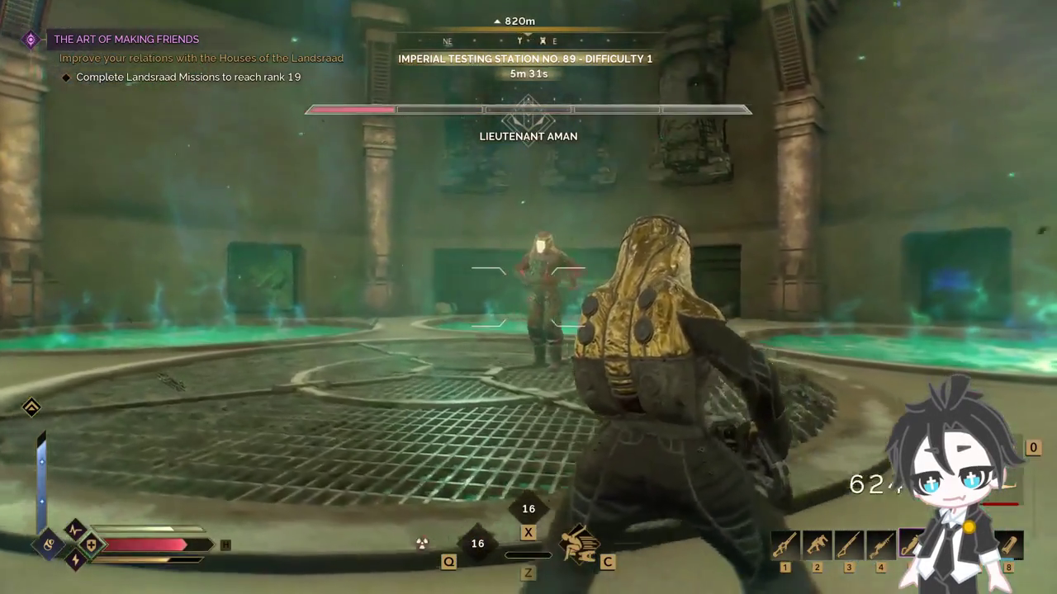
key("w")
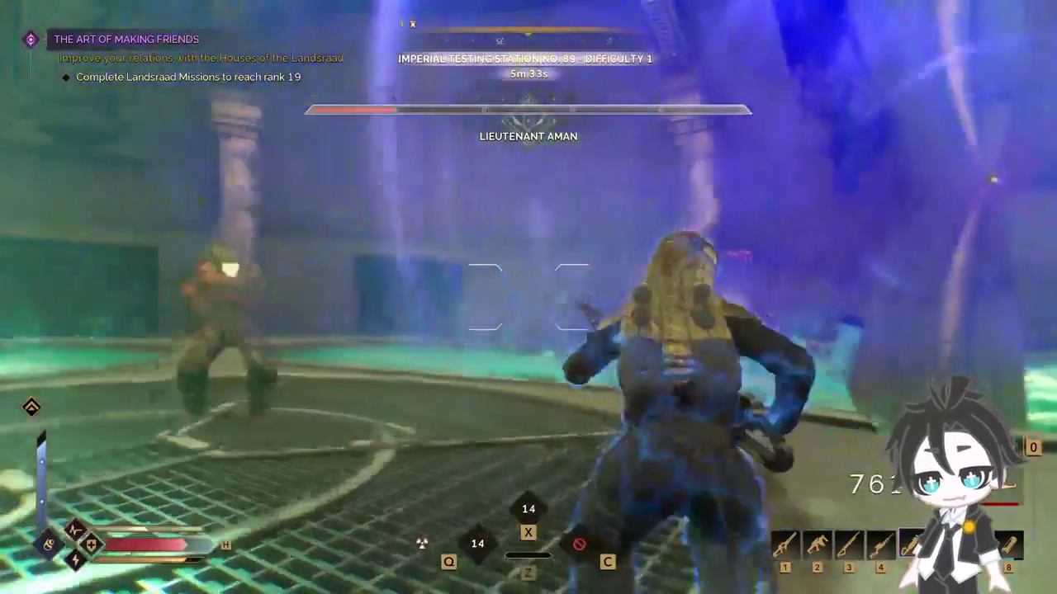
key("w")
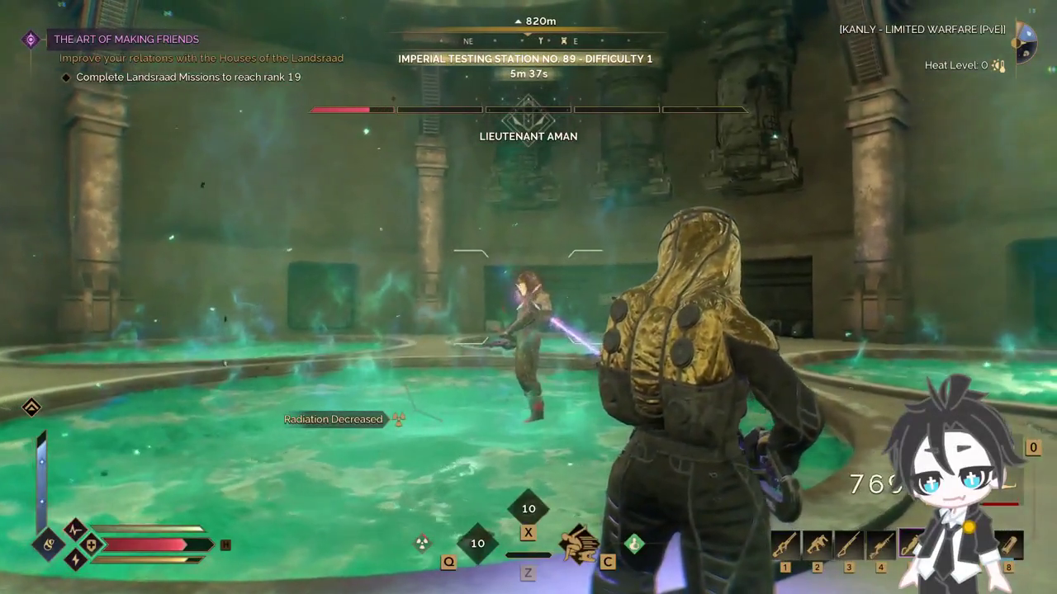
left_click(528, 297)
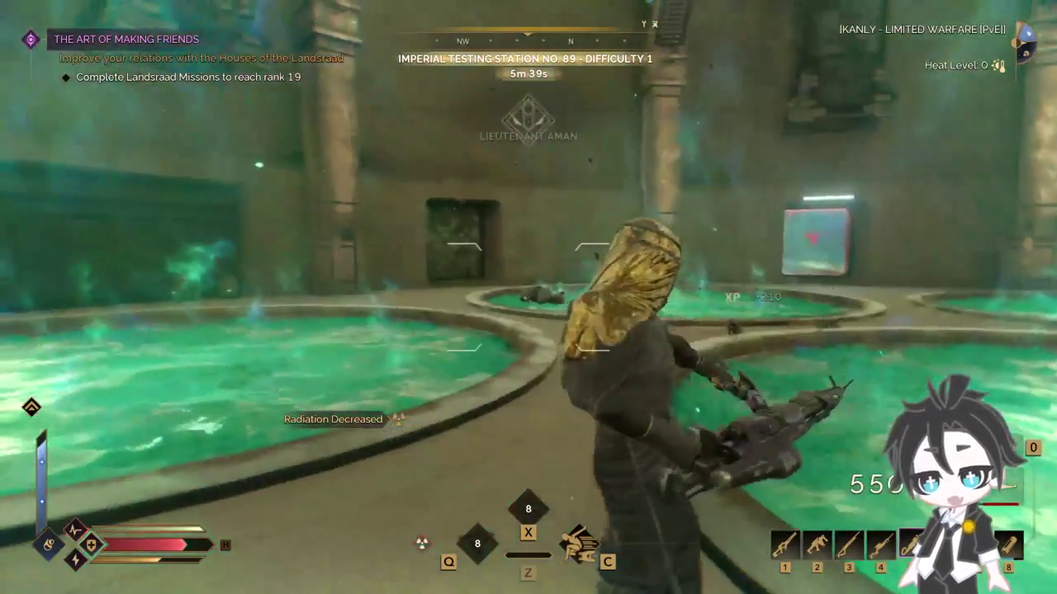
key("w")
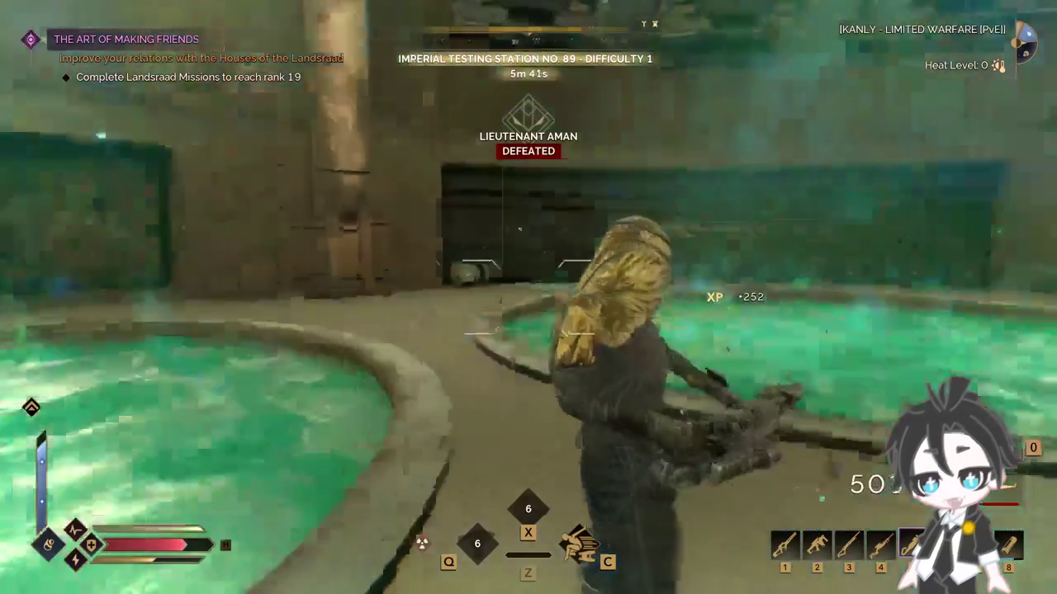
left_click(528, 298)
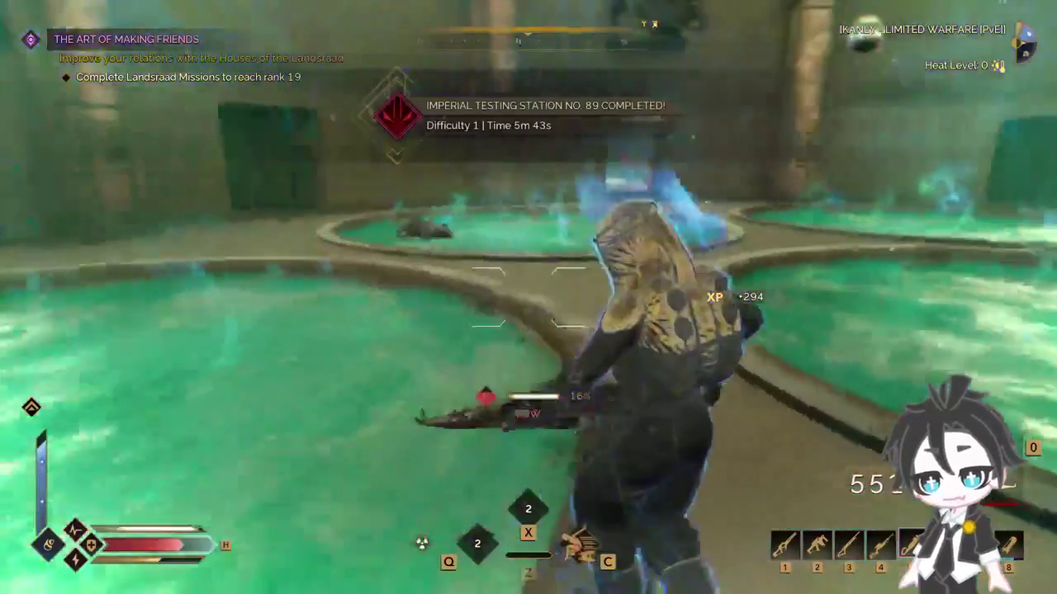
Step: Exit the arena through the green door and take the Healkit Mk2 from the canister
key("w")
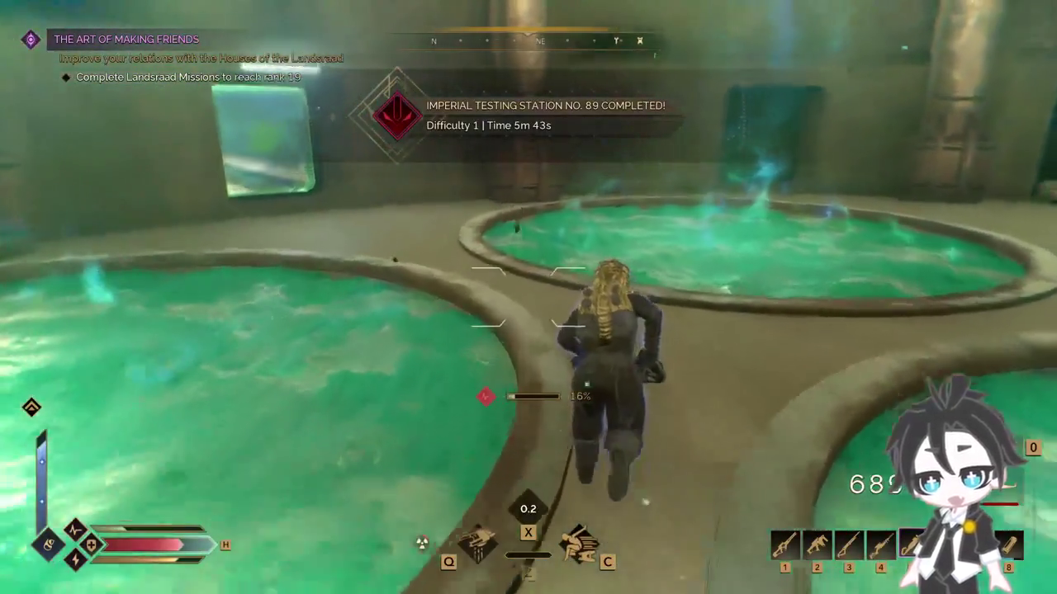
key("w")
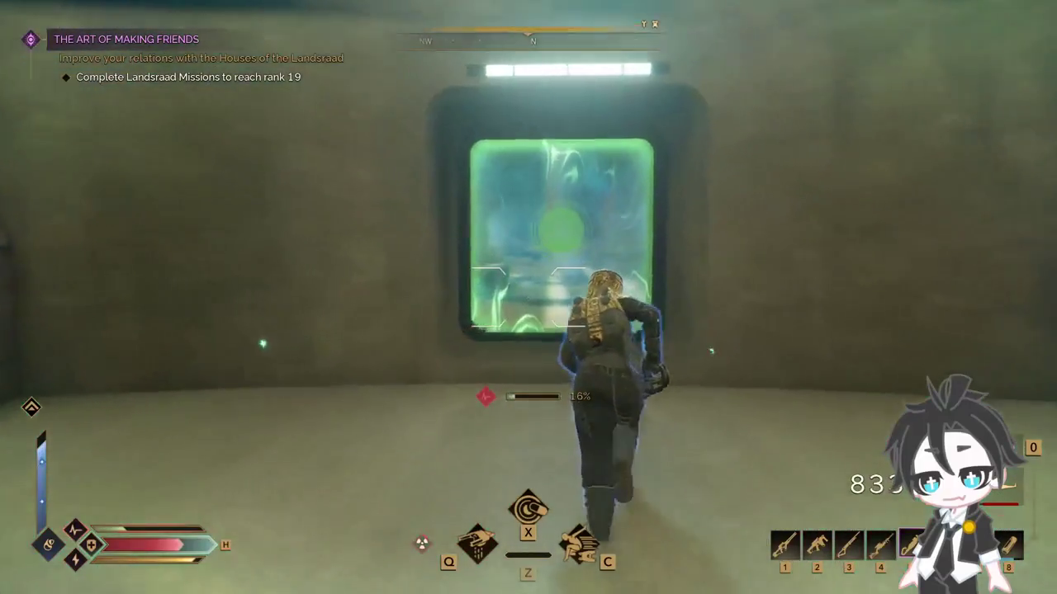
key("w")
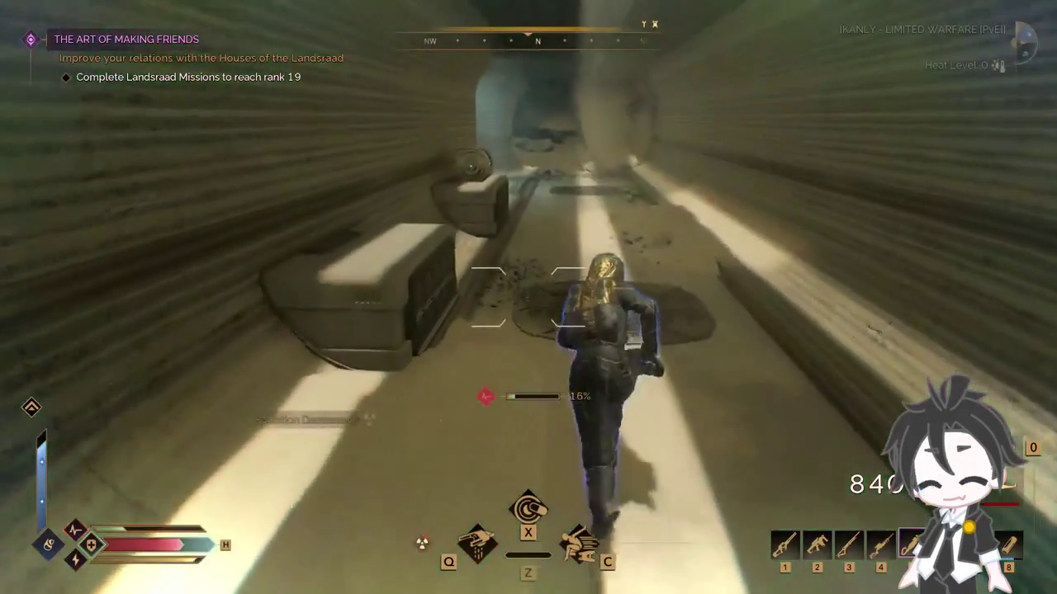
key("w")
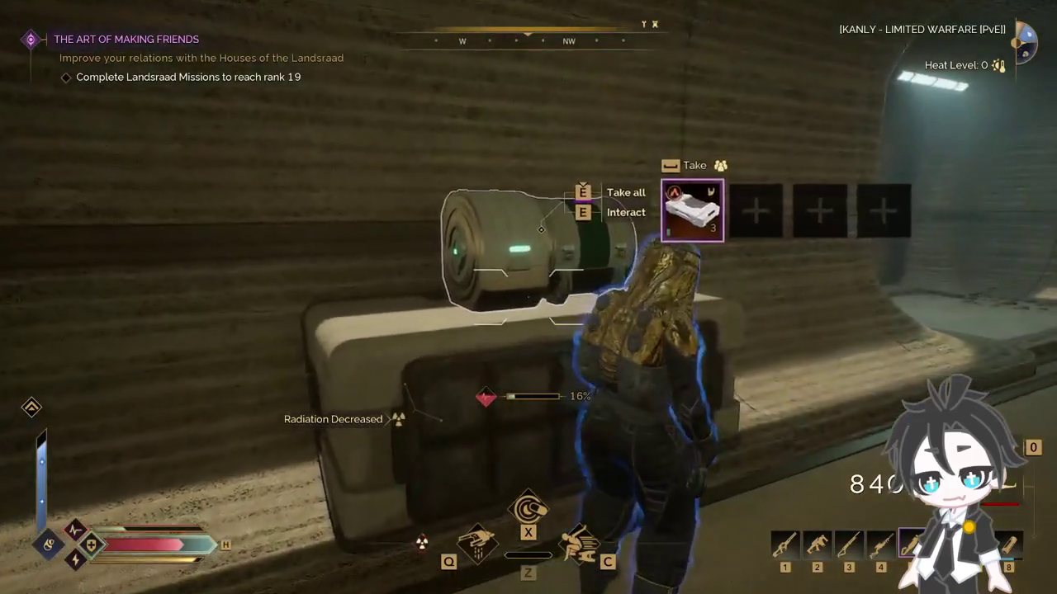
key("e")
key("w")
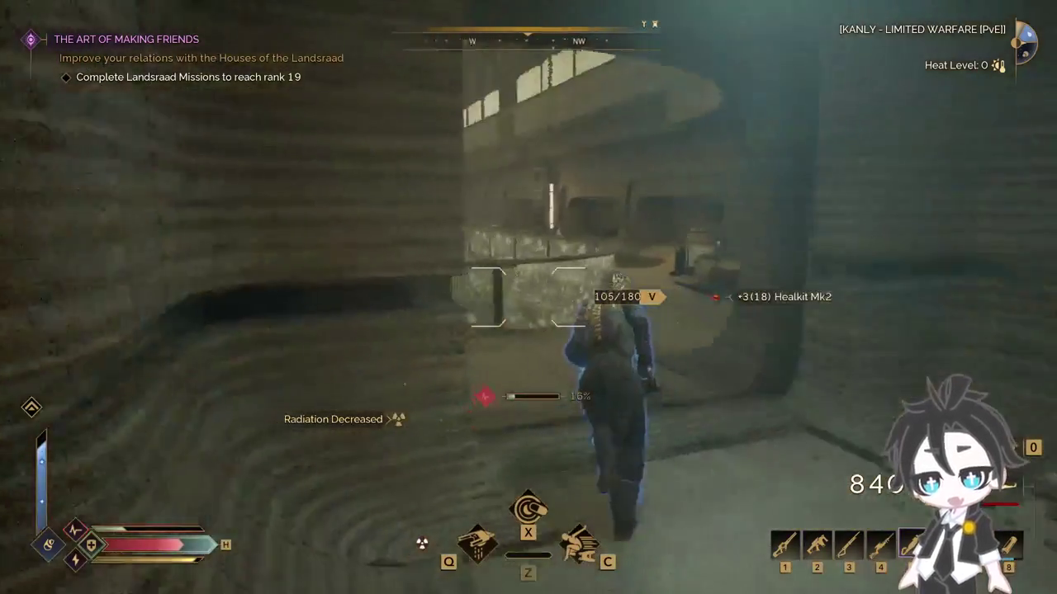
Step: Follow the corridor to the lit doorway and open the reward container
key("w")
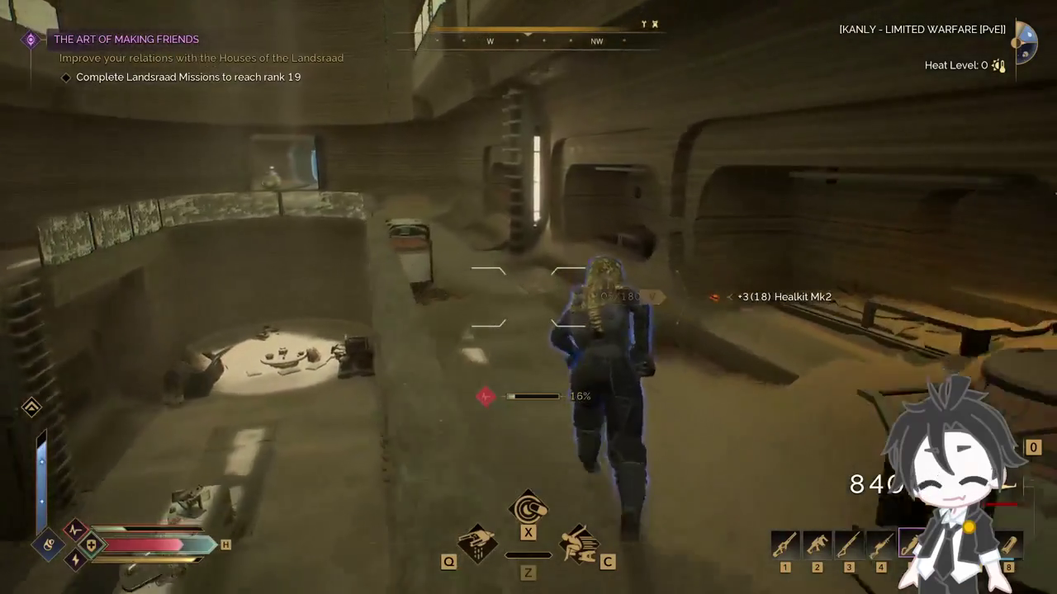
key("w")
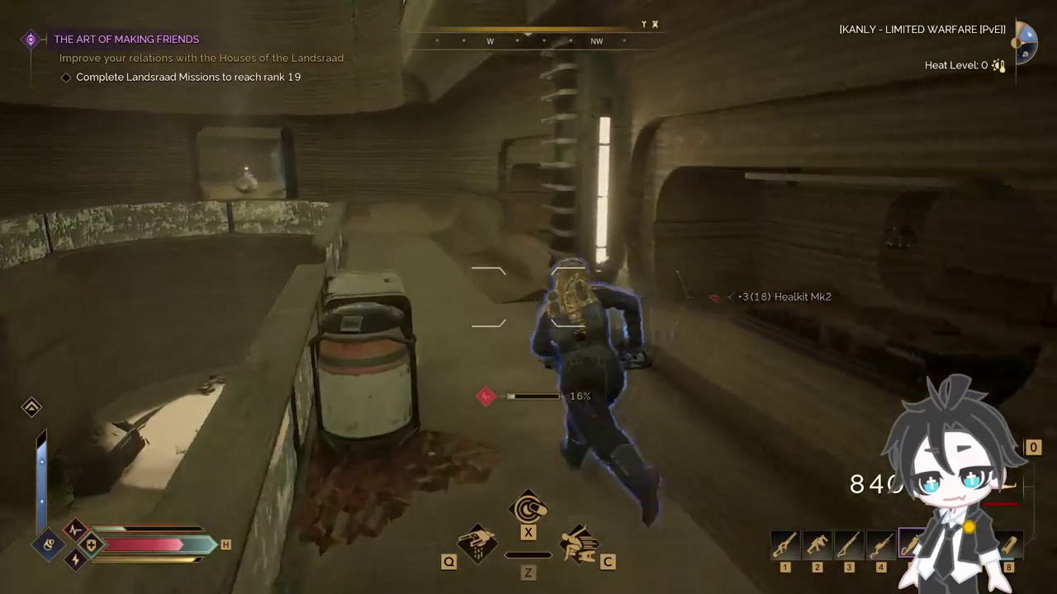
key("w")
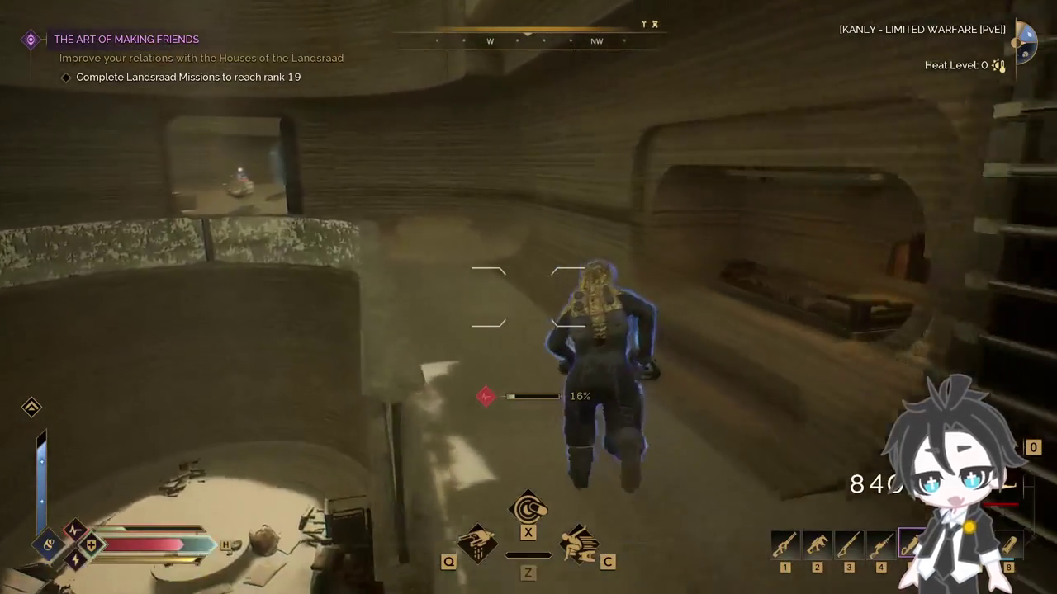
key("w")
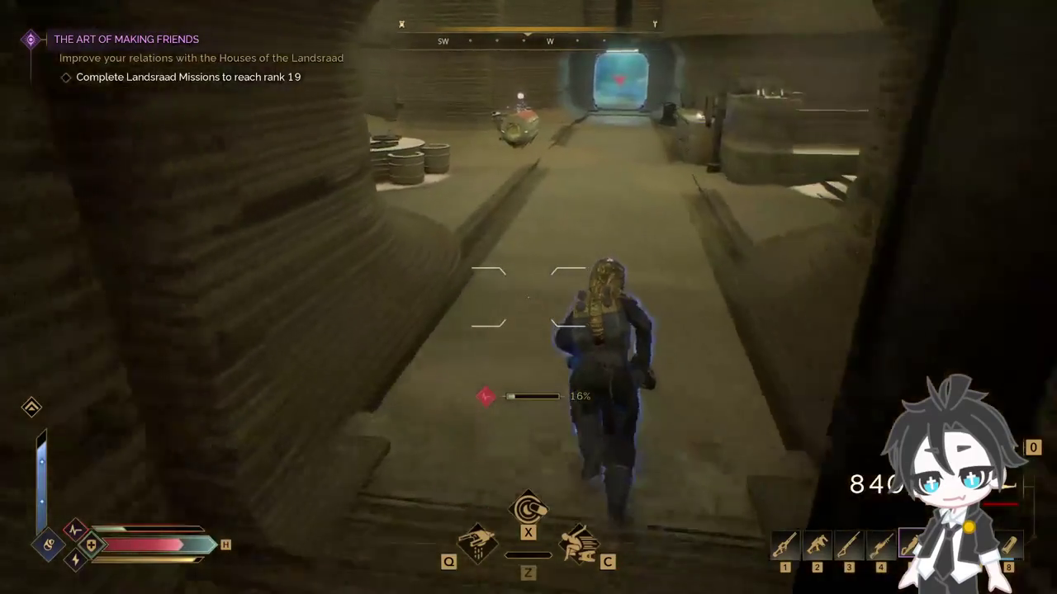
key("w")
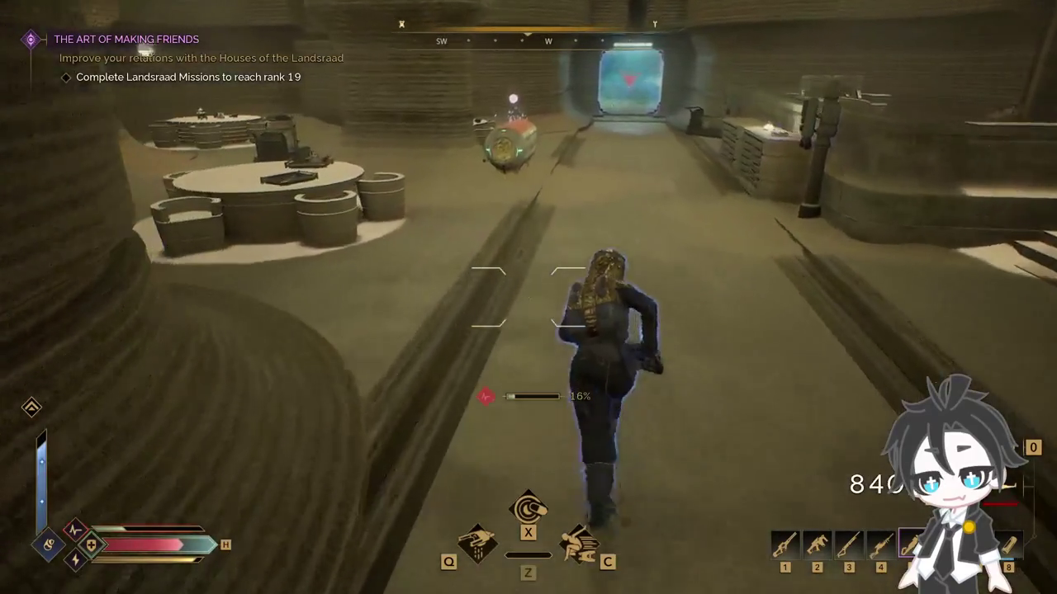
key("w")
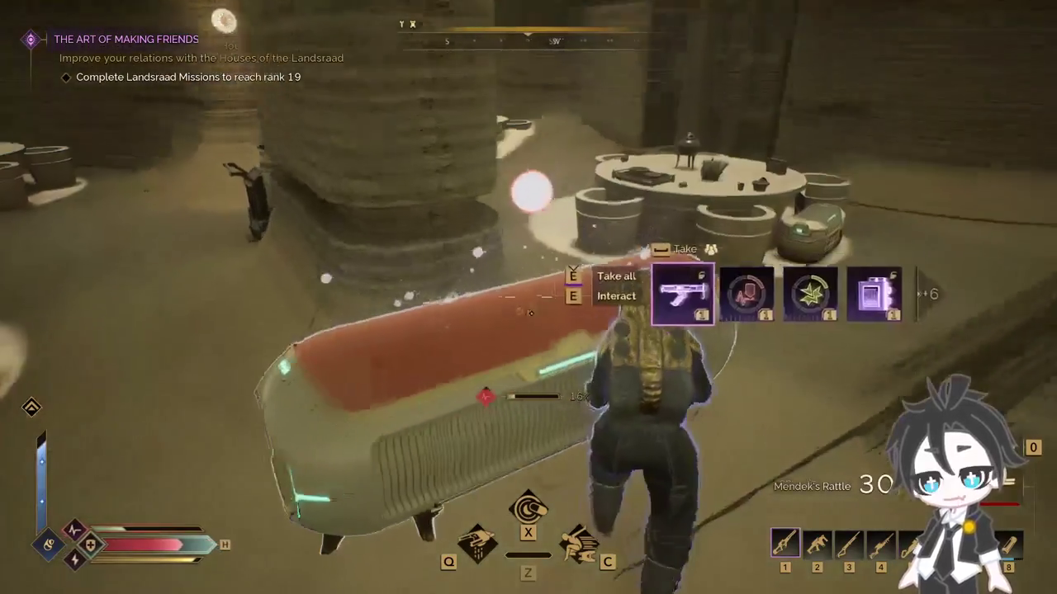
key("e")
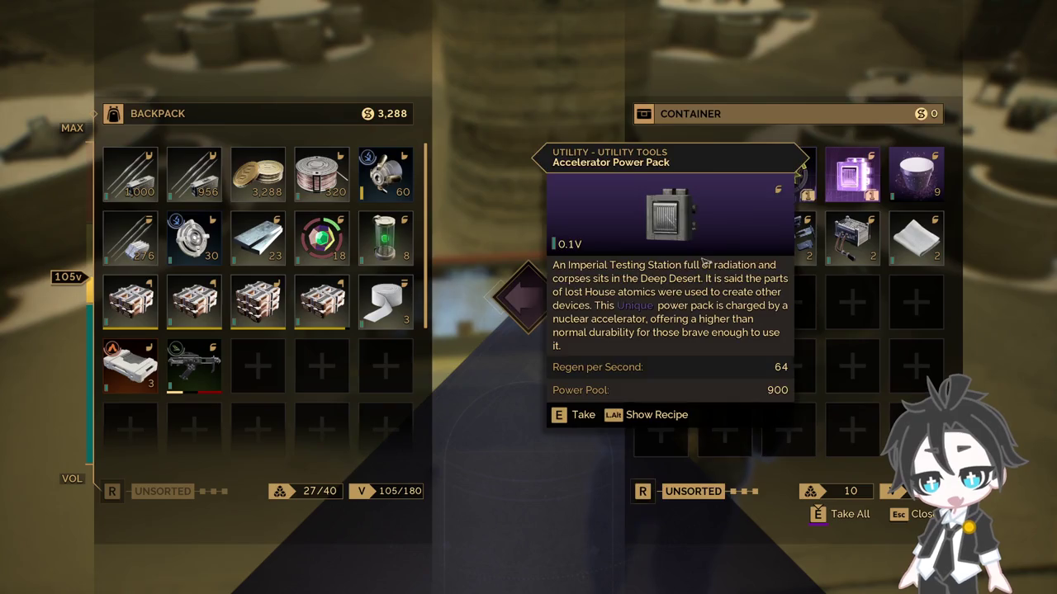
Step: Take the Shishakli's Bite and Blade Flexi-Coating schematics into the backpack
key("e")
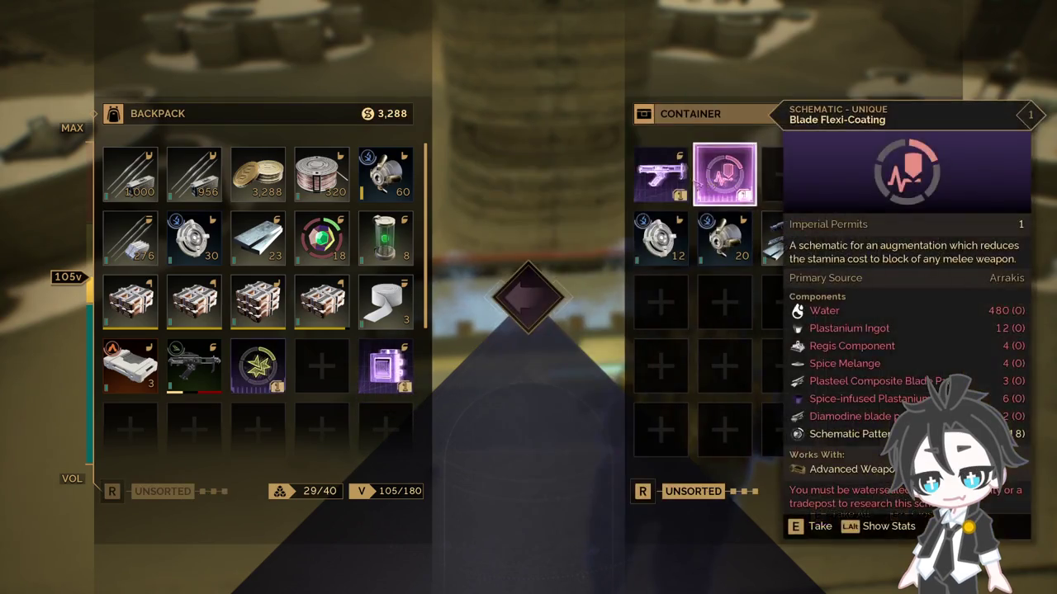
key("e")
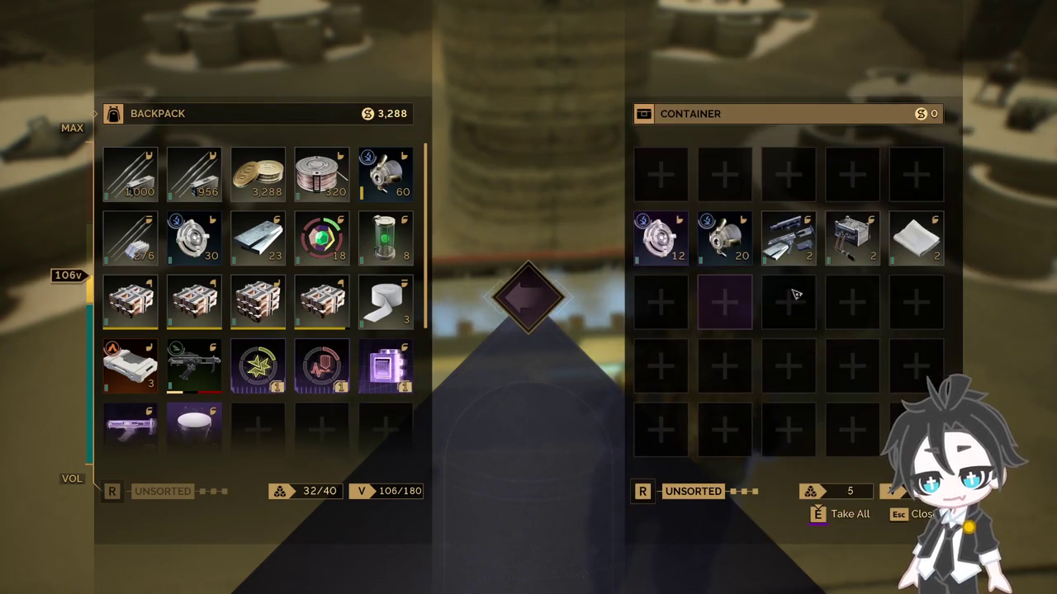
Step: Take all remaining container loot, run out to the sandy corridor, and check the backpack
key("e")
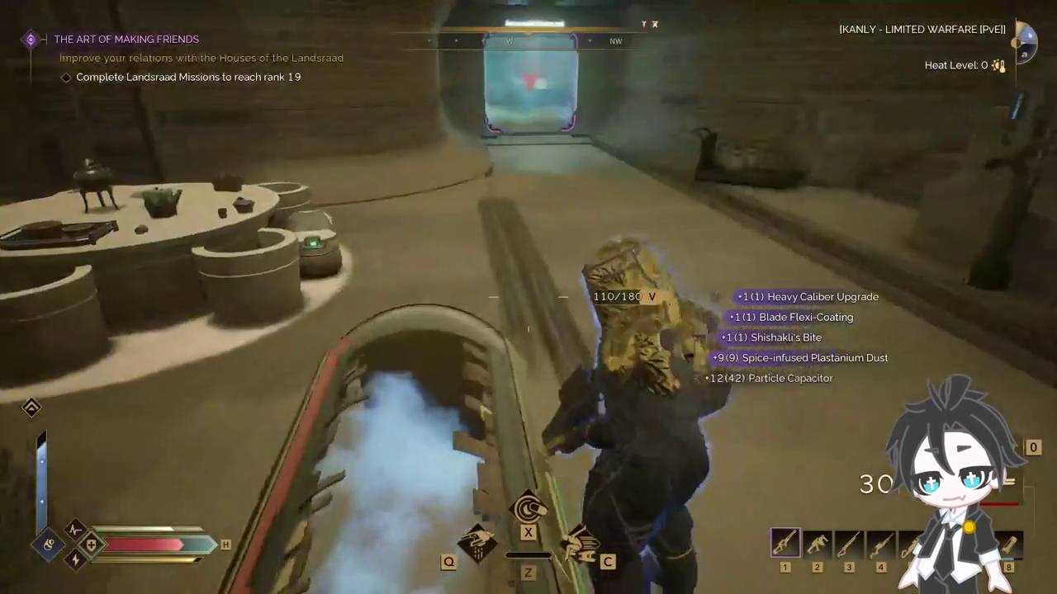
key("w")
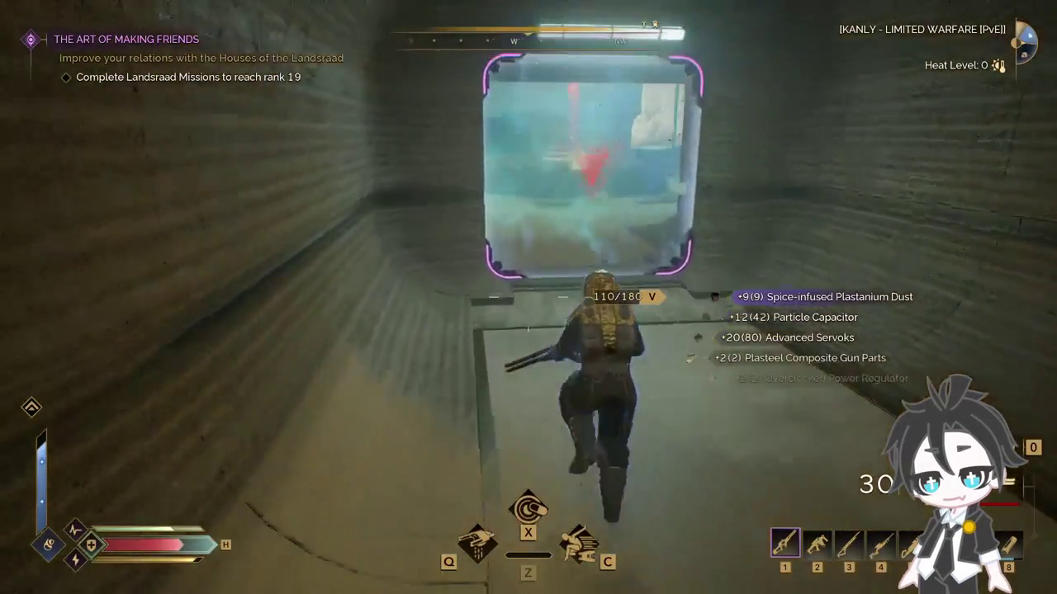
key("w")
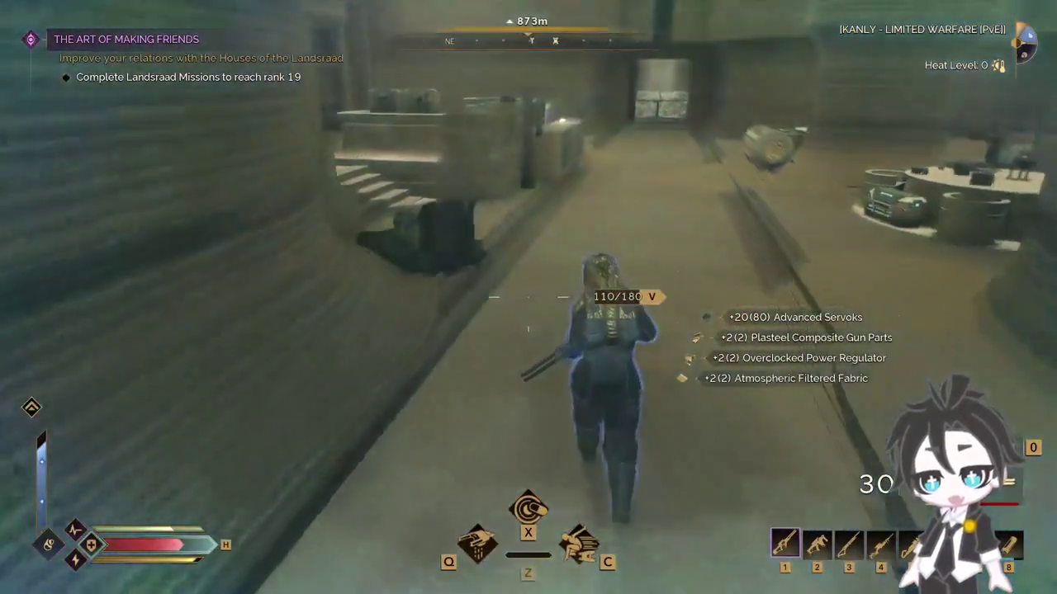
key("i")
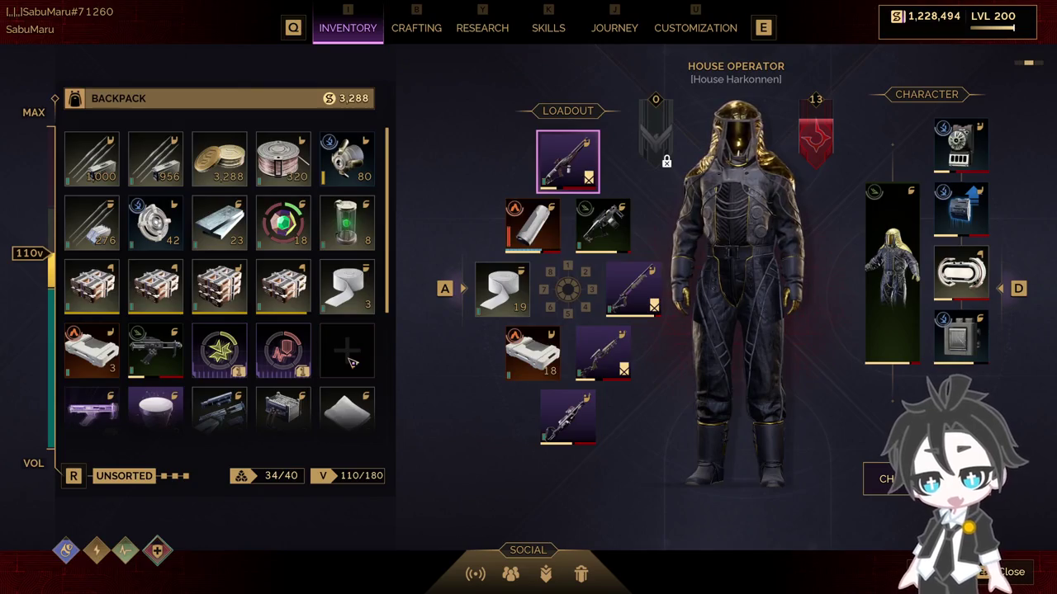
key("i")
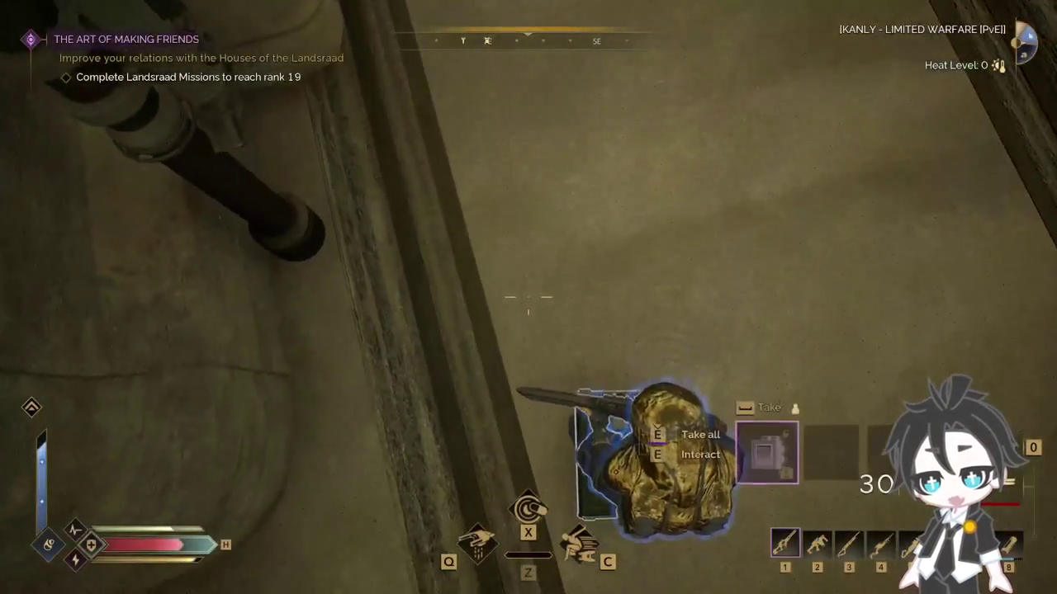
key("i")
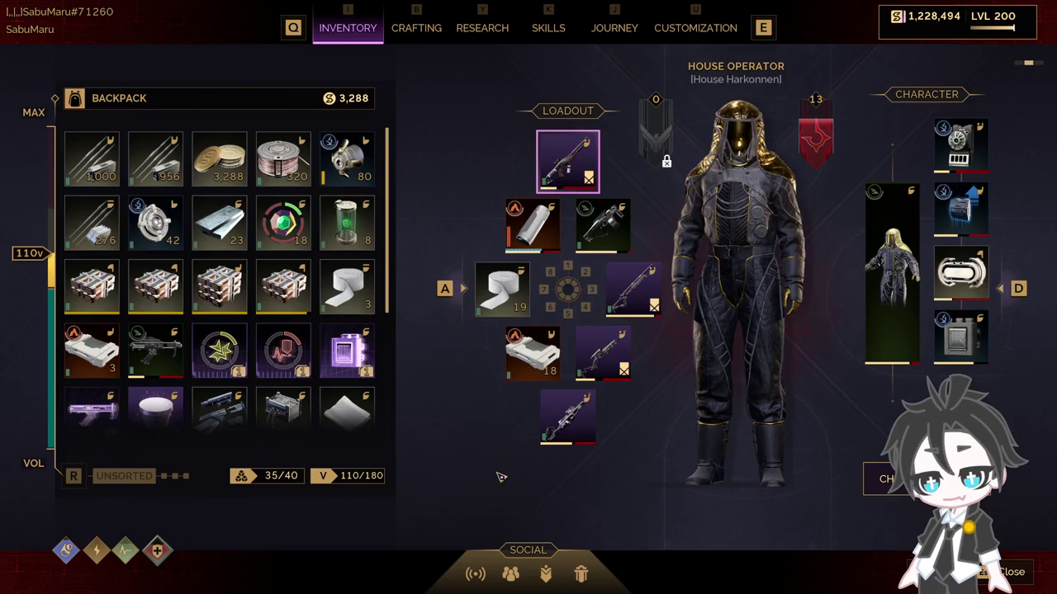
Step: Pick up the Purple Identification Band from the counter and return through the shield door
key("i")
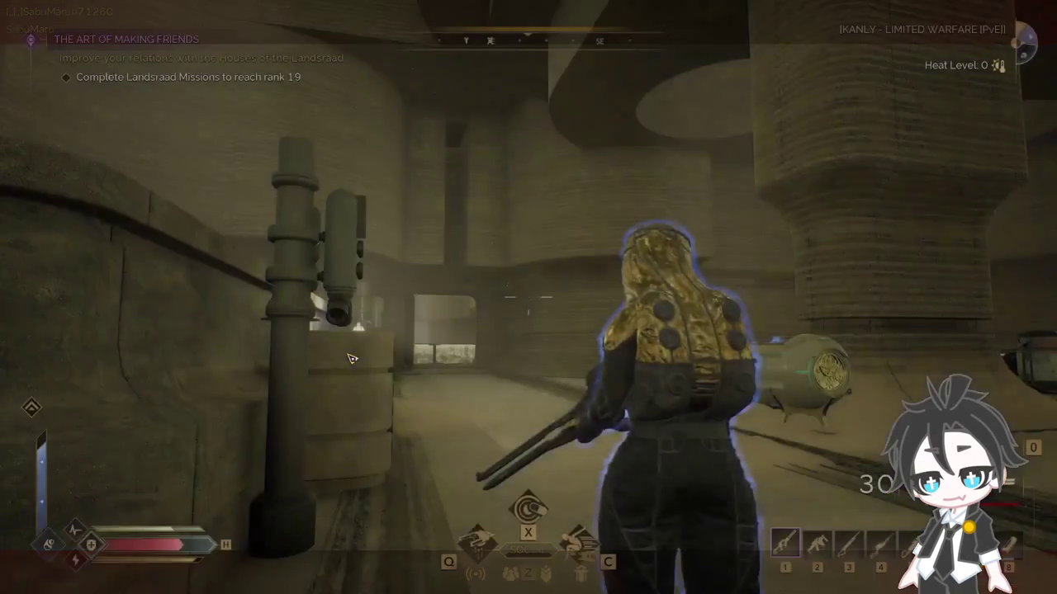
key("w")
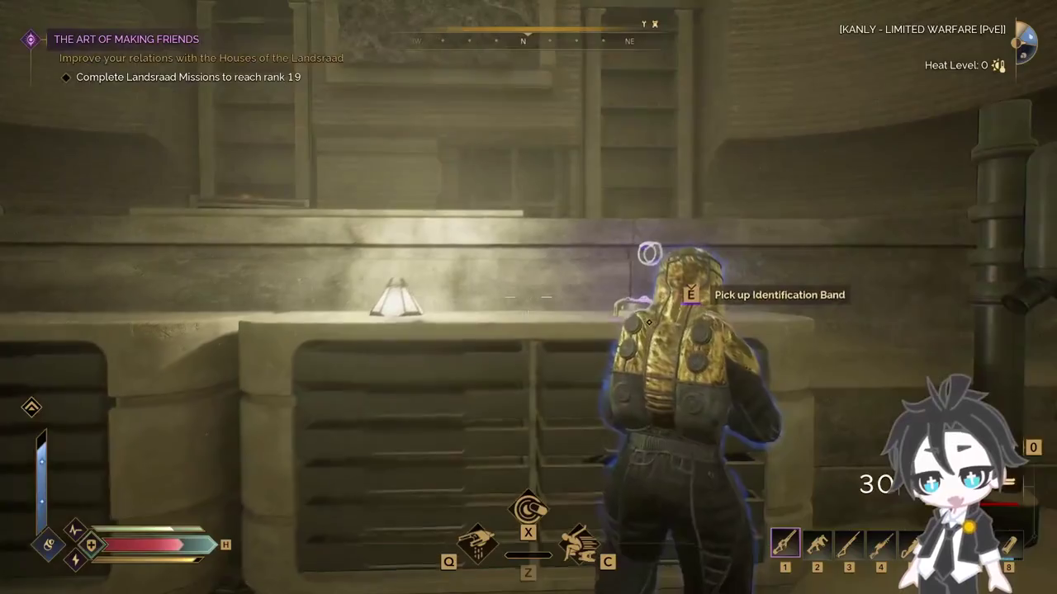
key("w")
key("e")
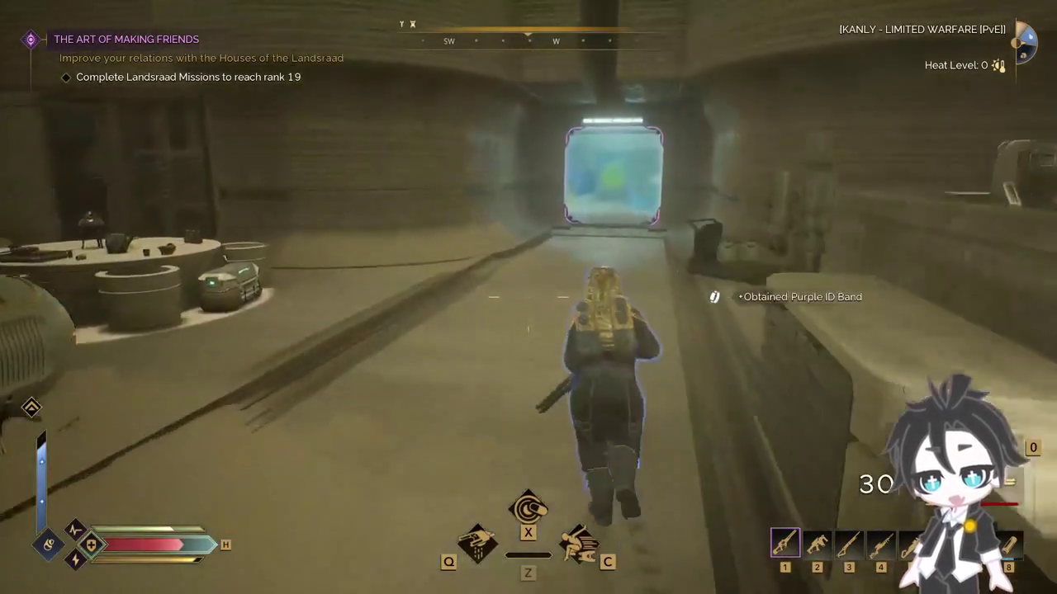
key("w")
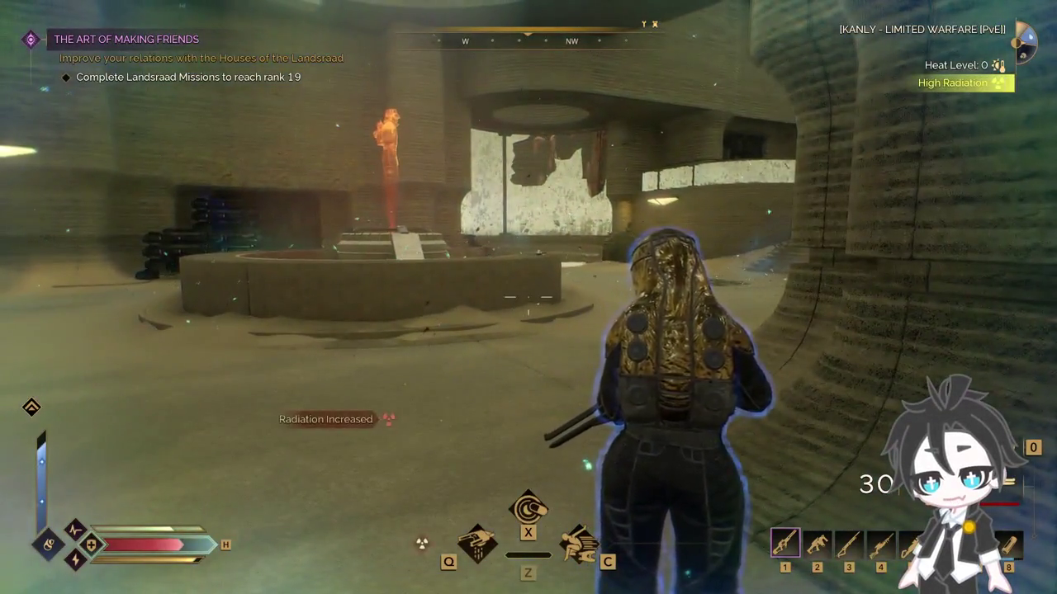
Step: Glance at the Trooper skill tree, then run toward the staircase
key("k")
left_click(99, 82)
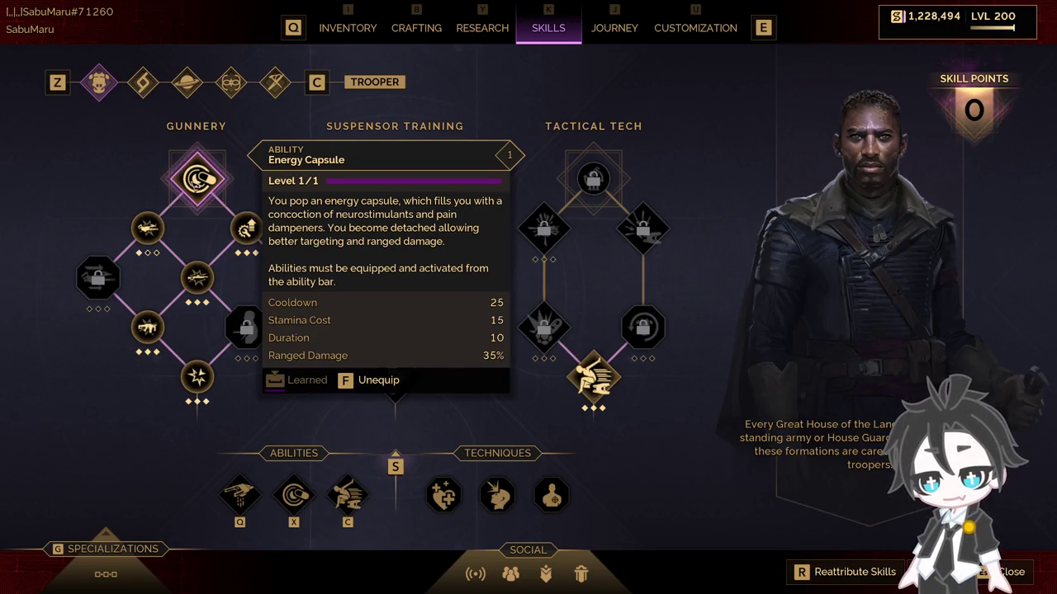
key("Escape")
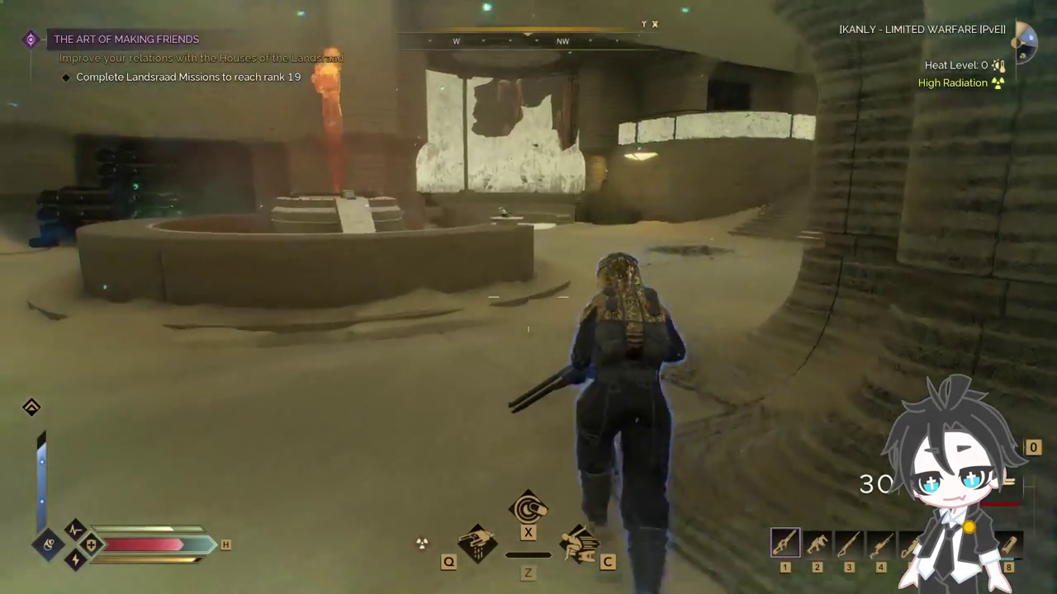
key("w")
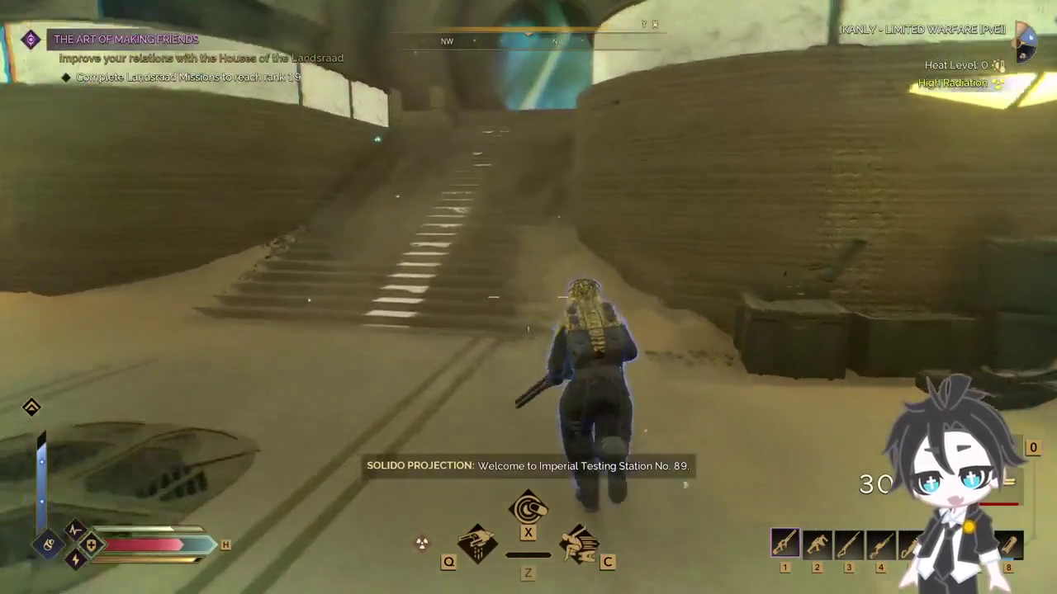
key("w")
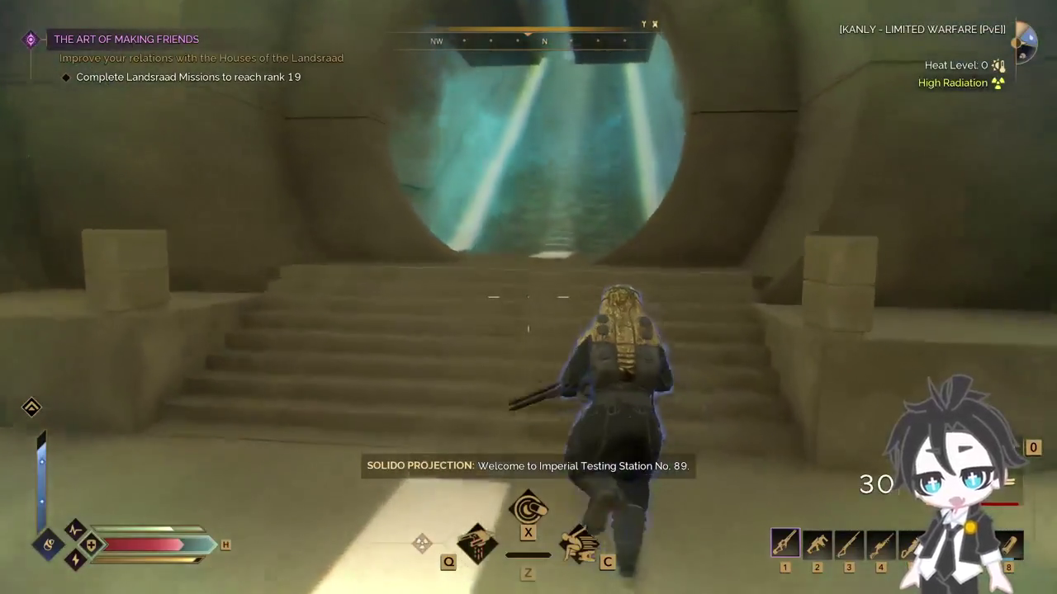
Step: Climb the stairs out of the station and confirm travel to the Overland Map
key("w")
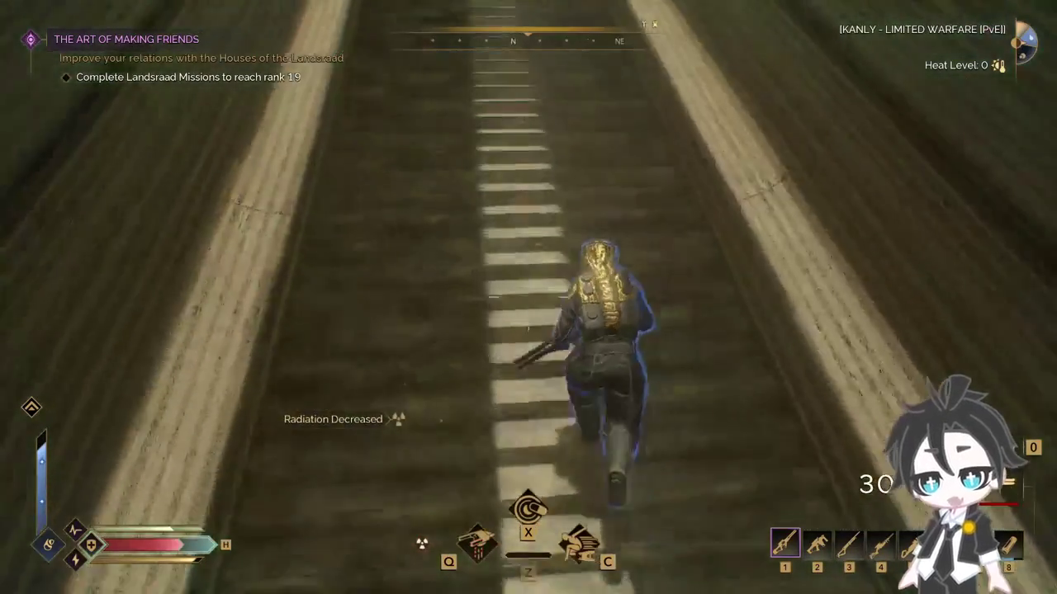
key("w")
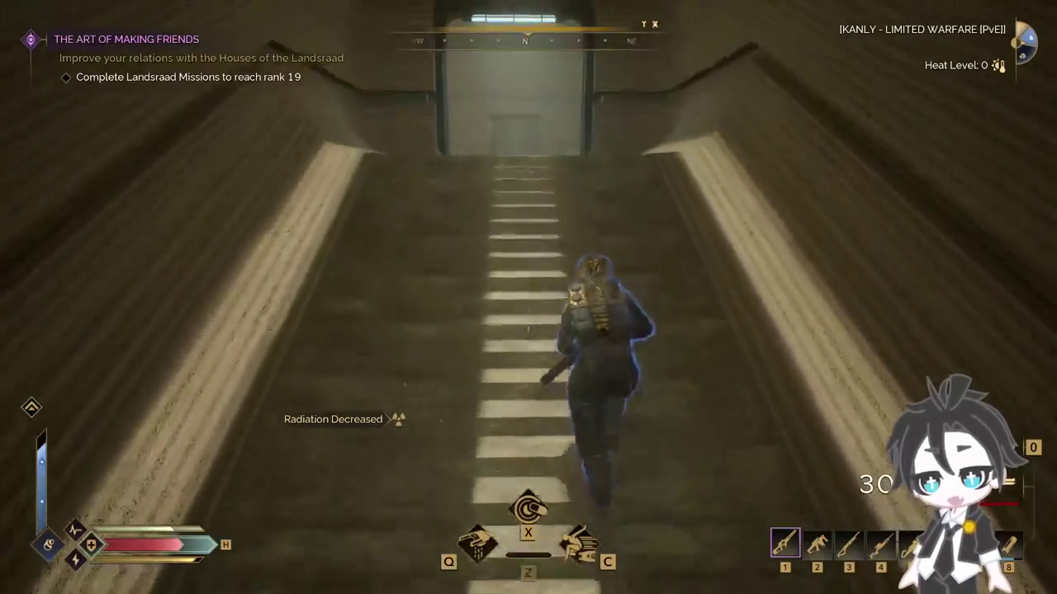
key("w")
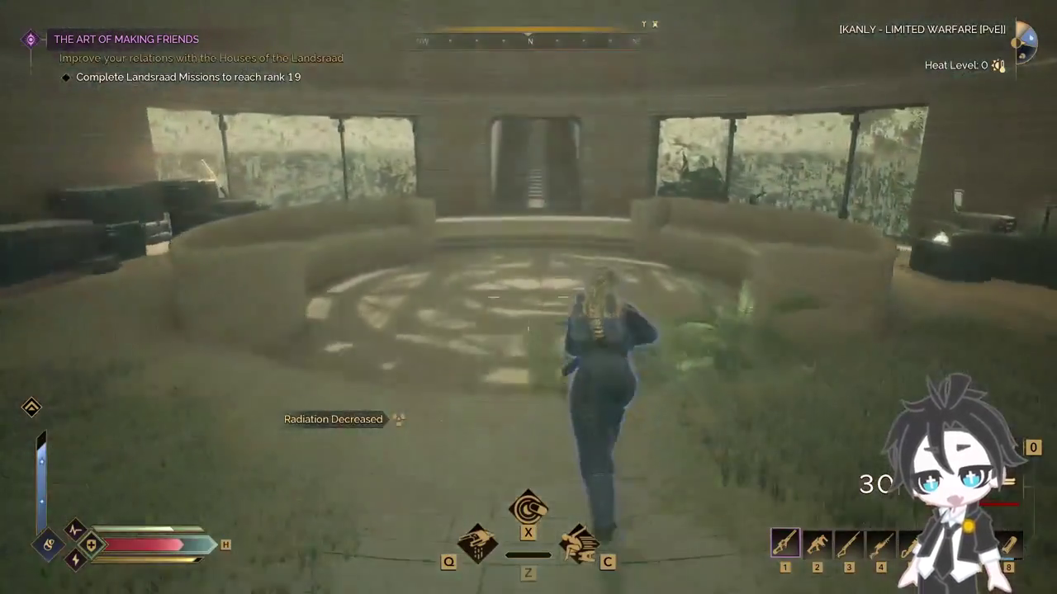
key("w")
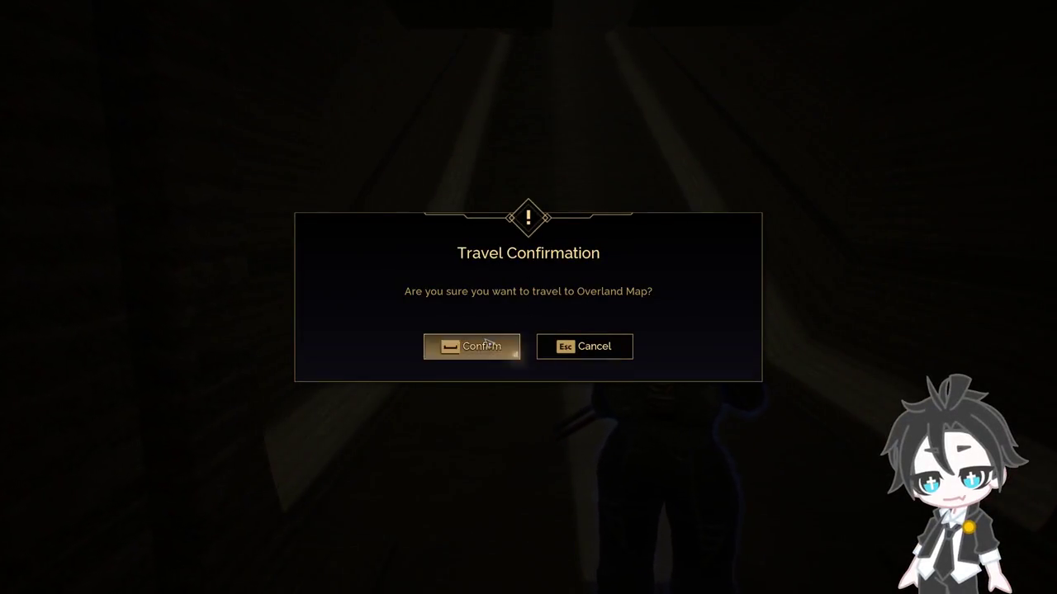
left_click(487, 341)
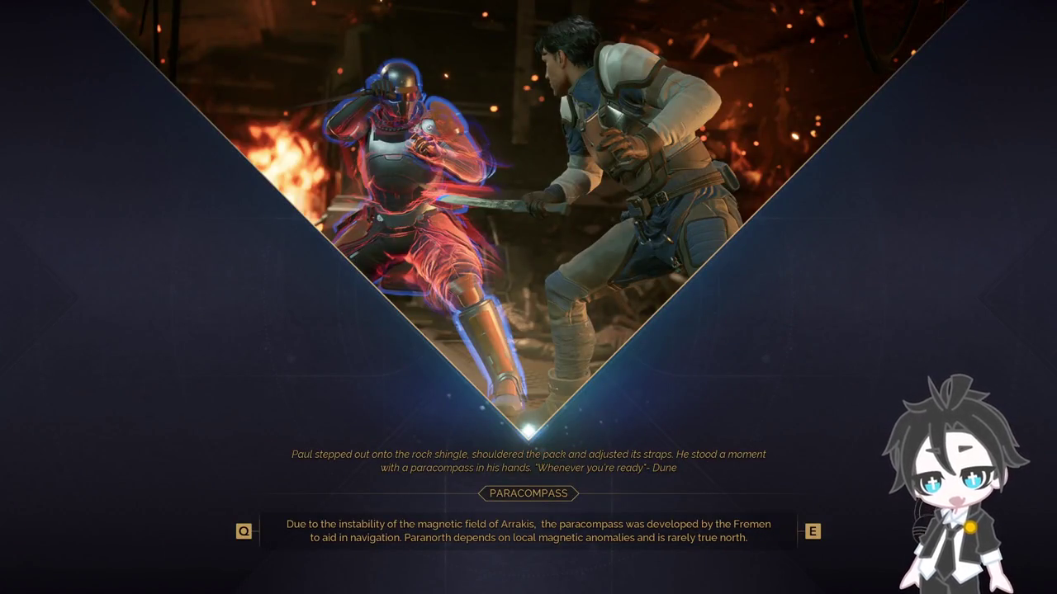
key("e")
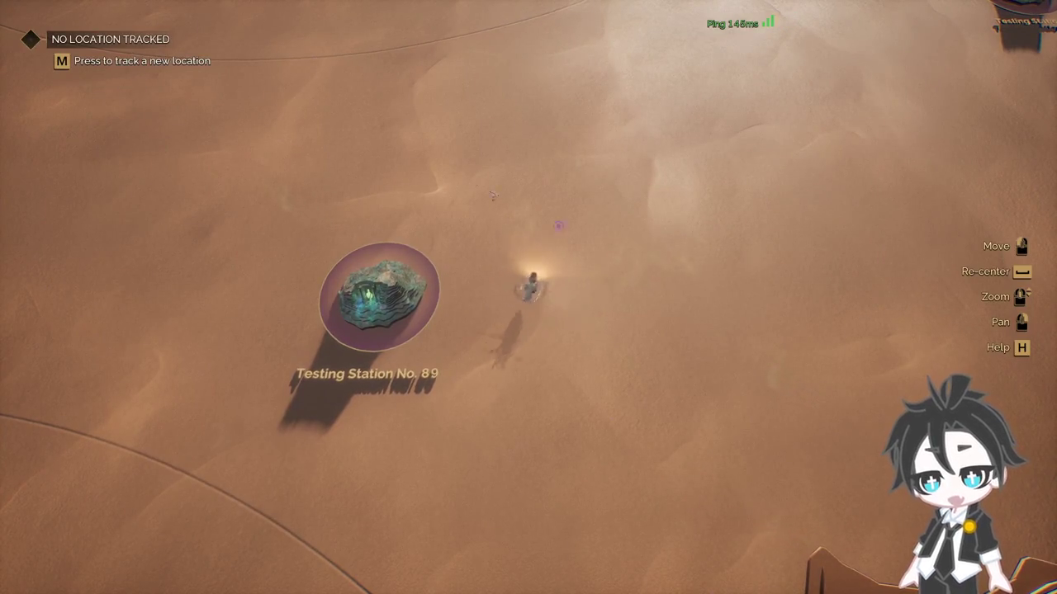
Step: Fly north on the Overland Map, travel to Hagga Basin, and submit the connection password
key("w")
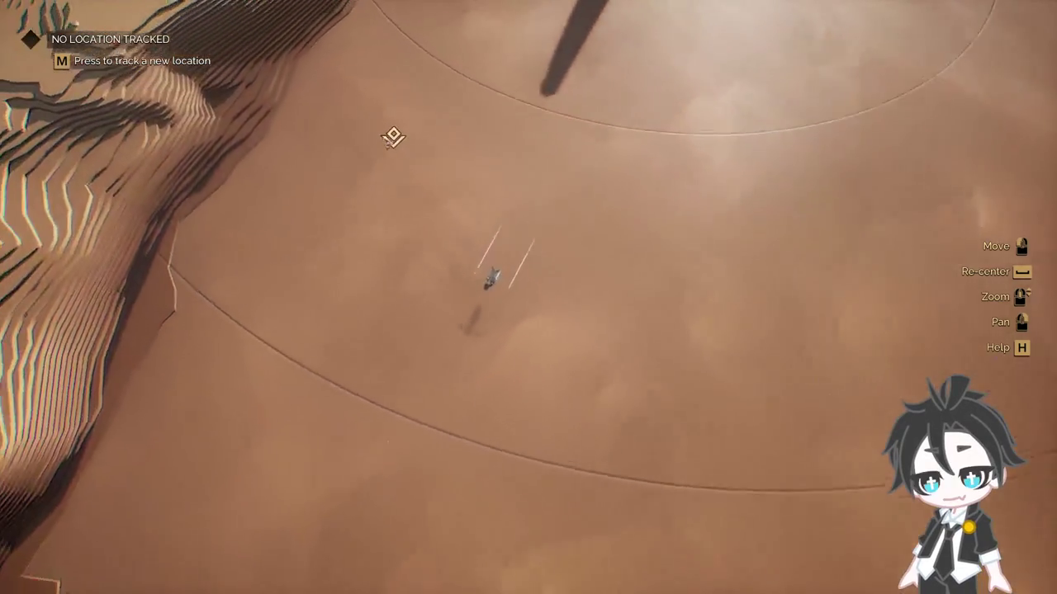
key("w")
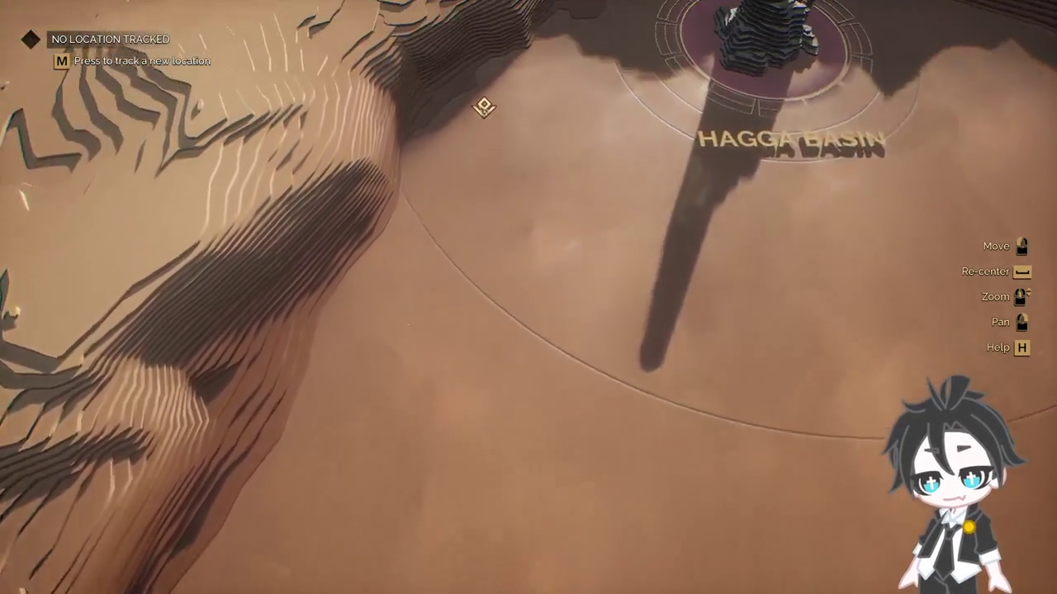
scroll(484, 106, "up", 3)
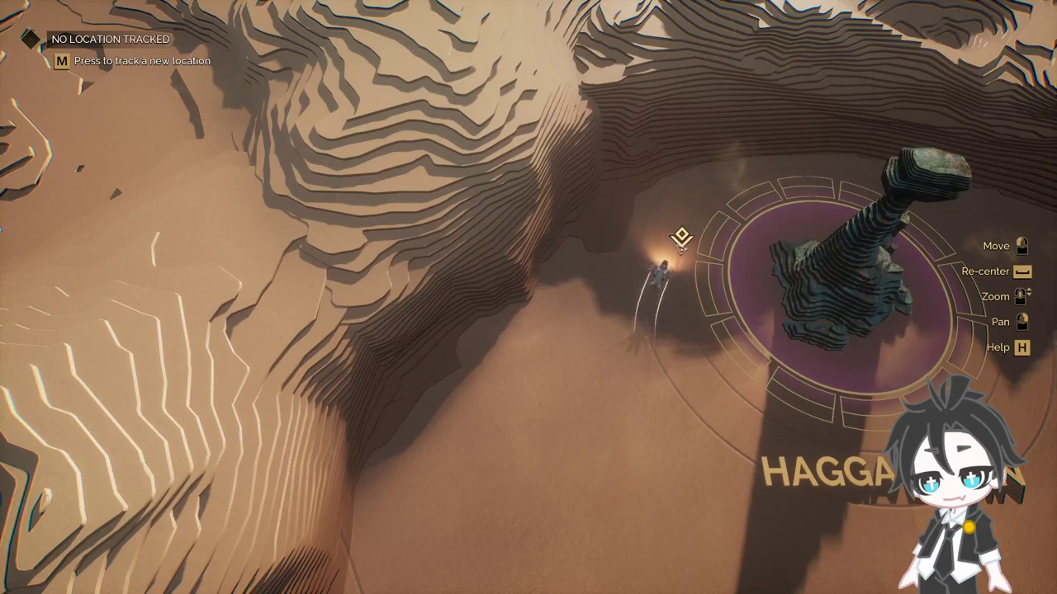
left_click(720, 231)
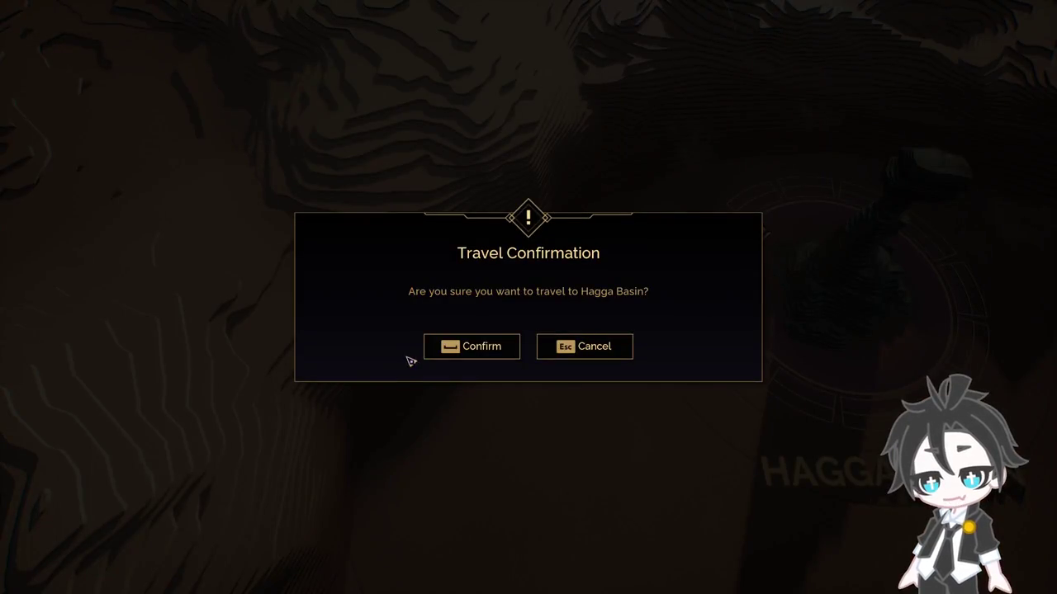
left_click(487, 347)
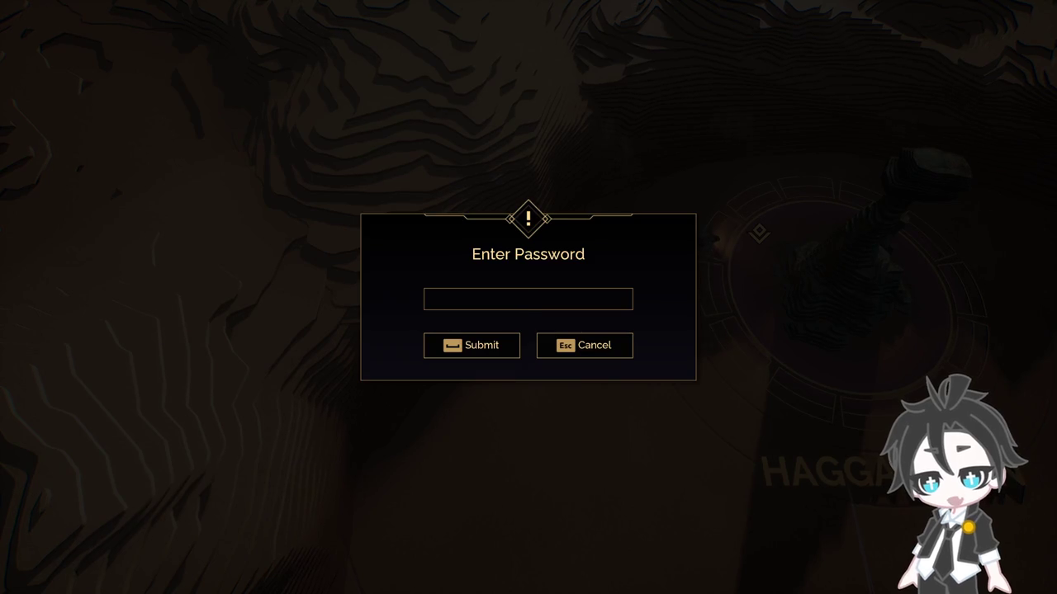
left_click(487, 339)
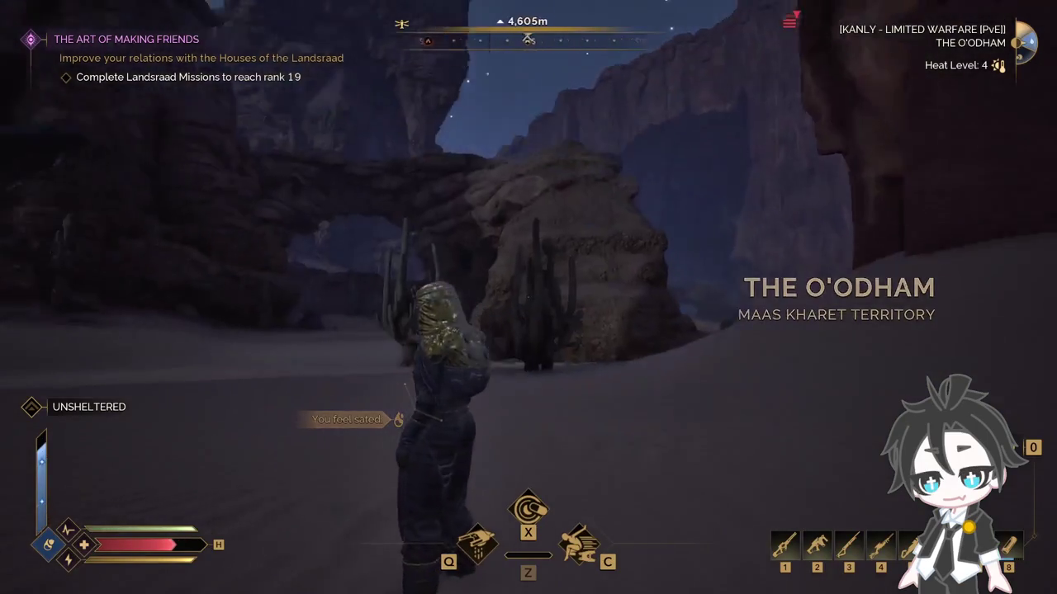
Step: Board the parked ornithopter, fly out of the canyon, and open Vehicle Management
key("c")
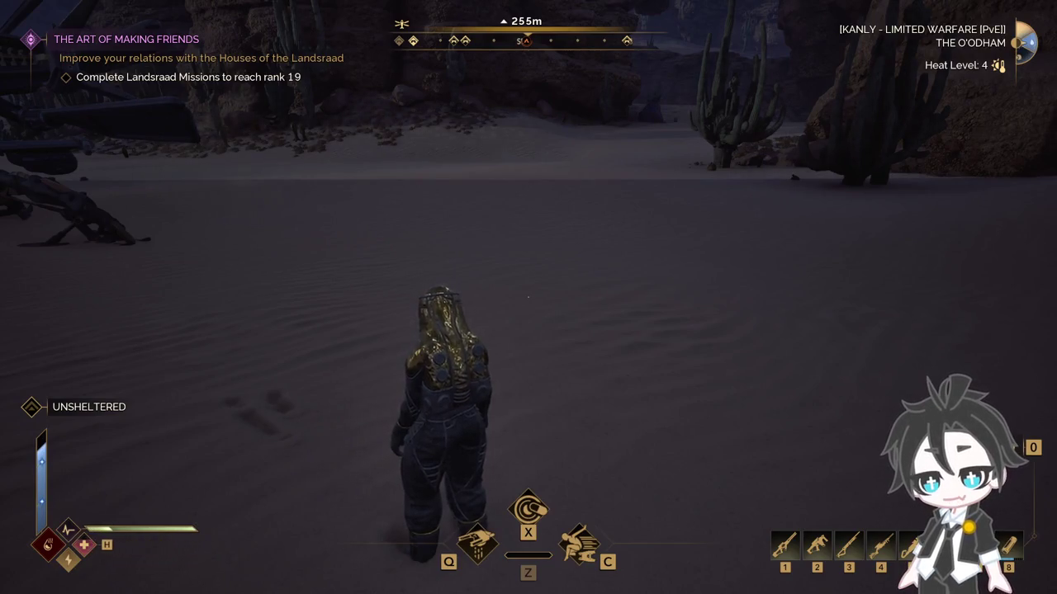
key("w")
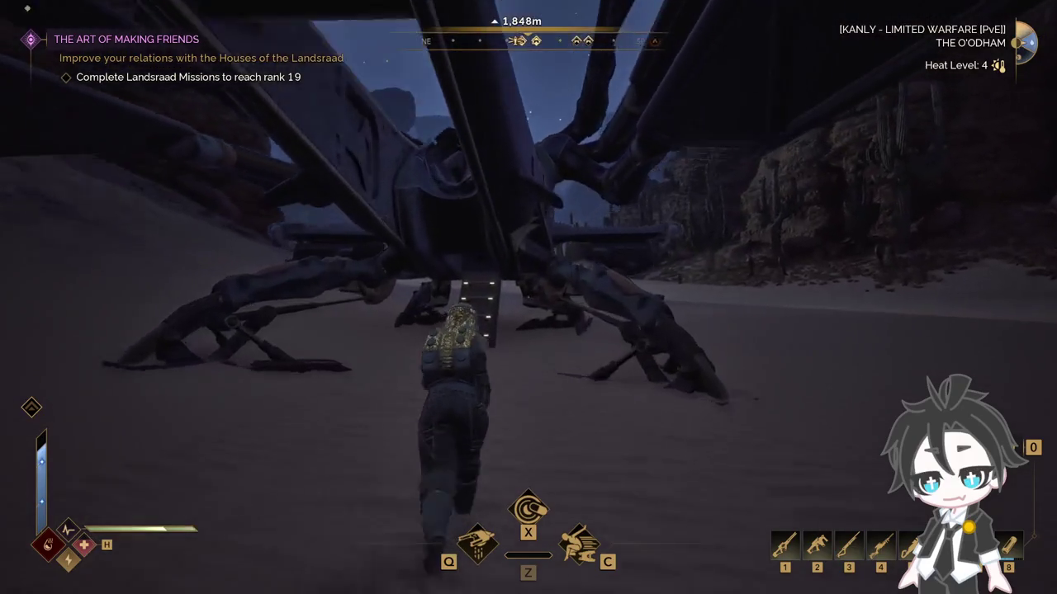
key("e")
key("space")
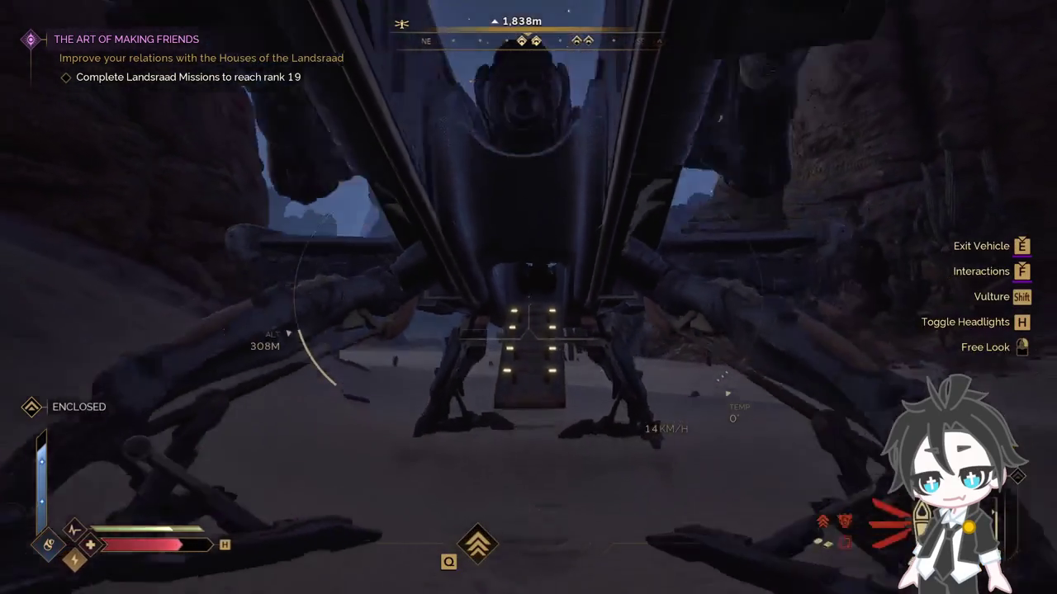
key("w")
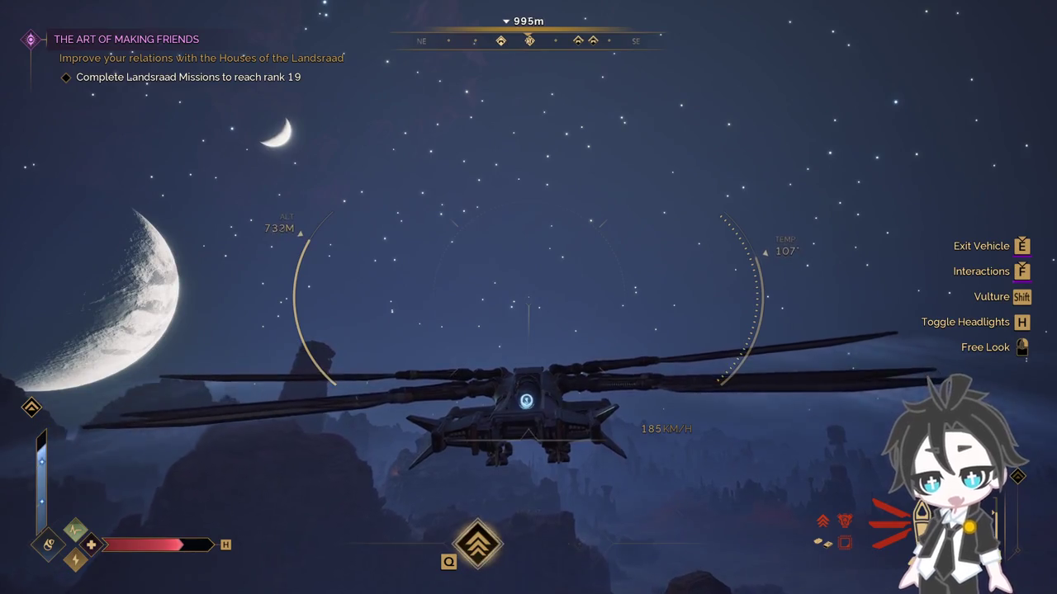
key("q")
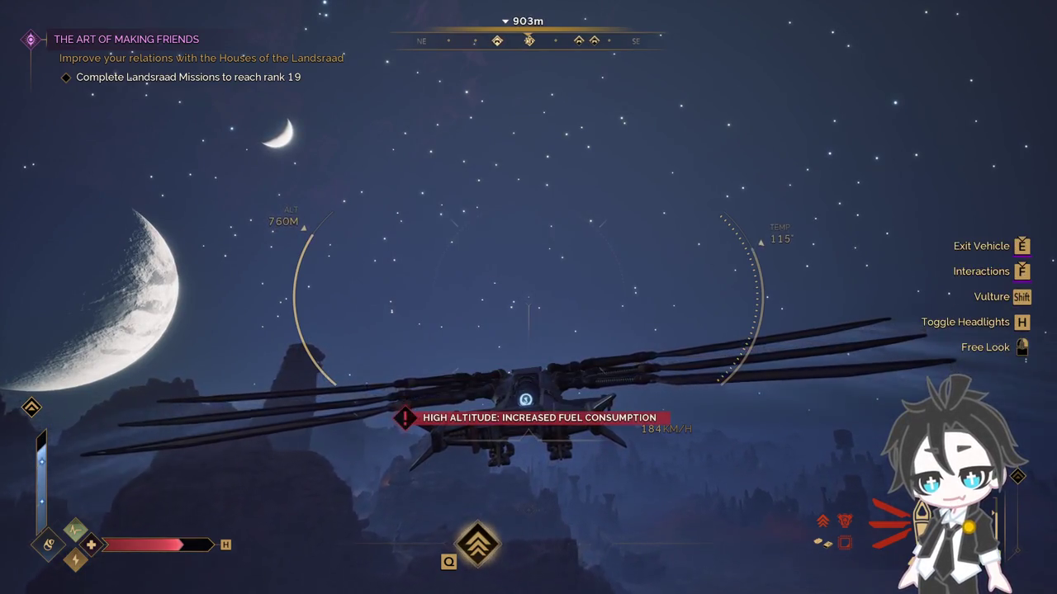
key("q")
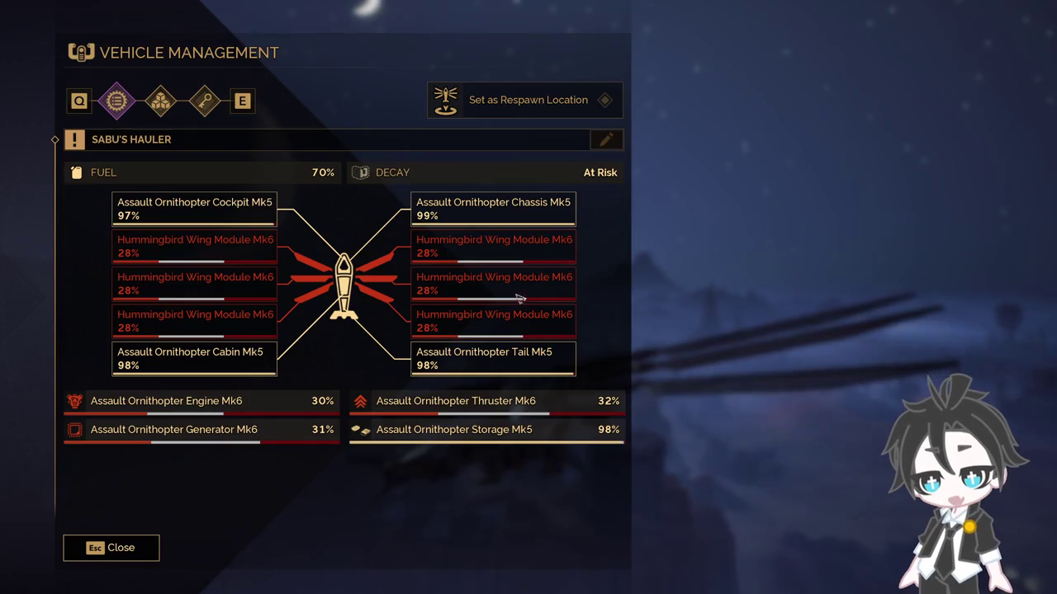
Step: Fly southeast to the Eastern Shield Wall tower and settle onto its landing pad
key("Escape")
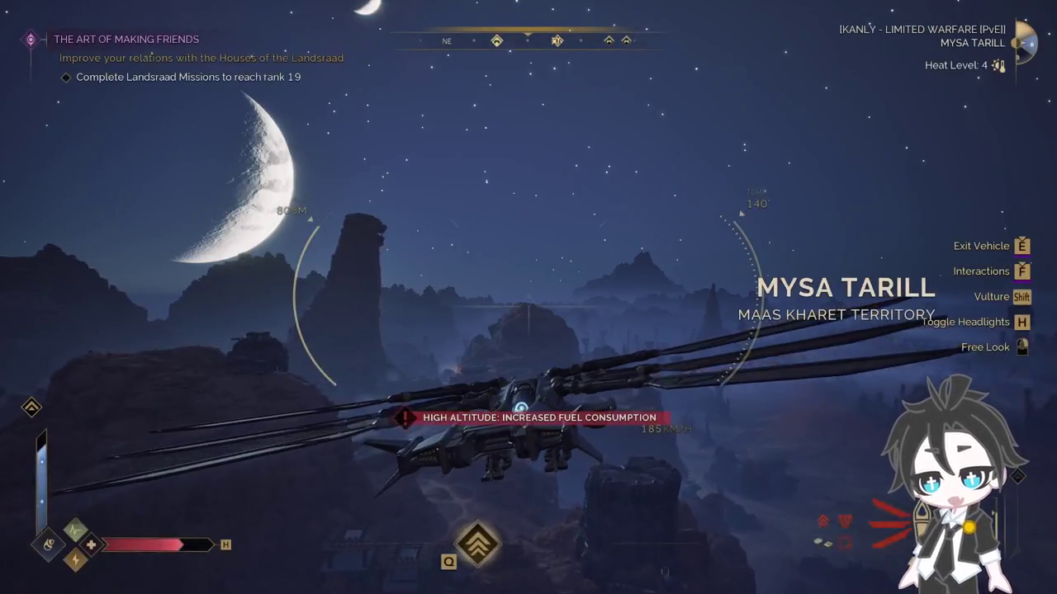
key("w")
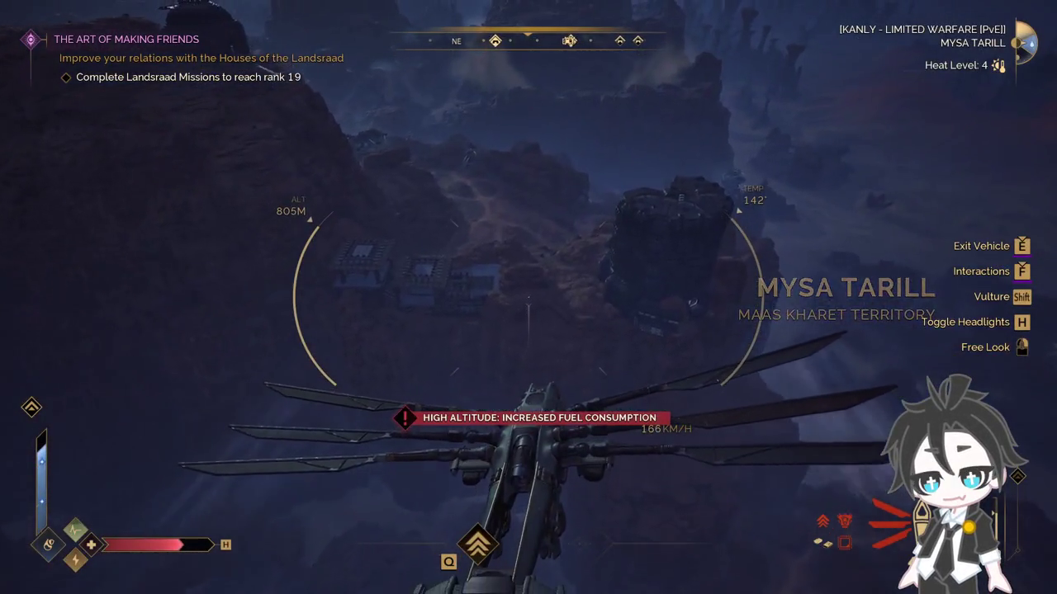
key("d")
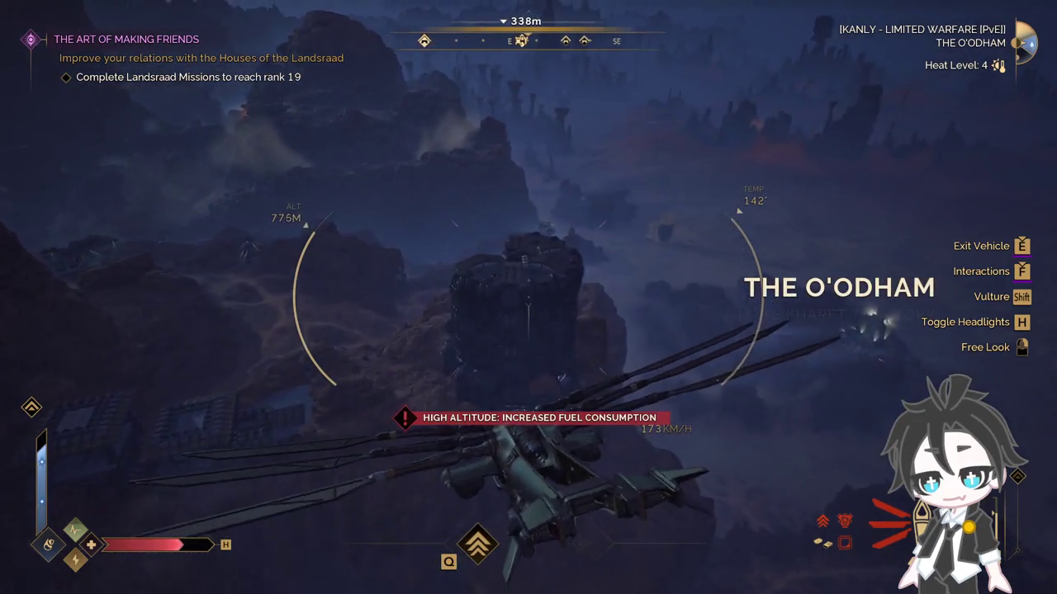
key("w")
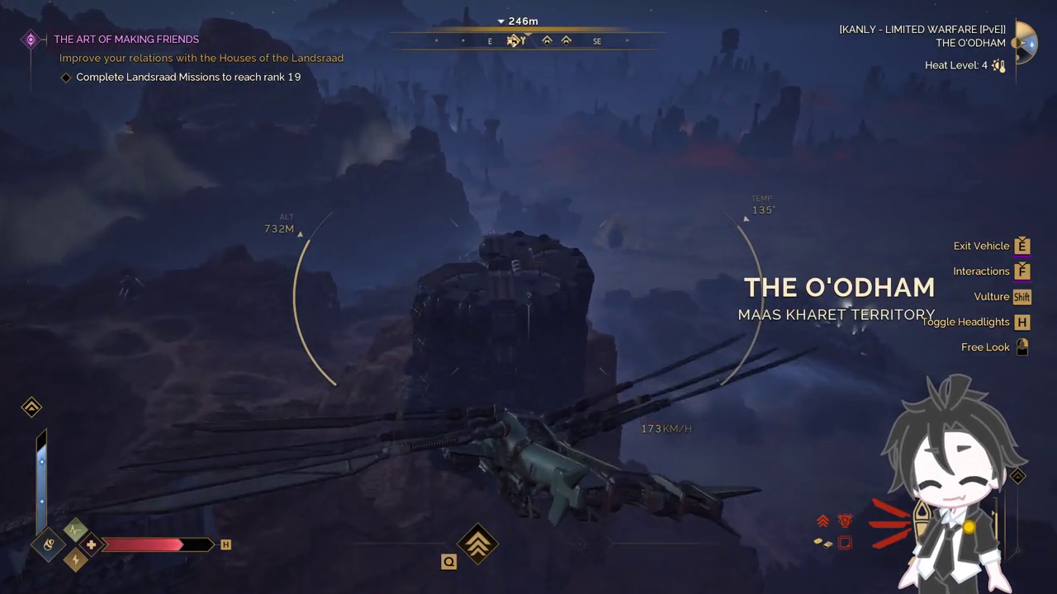
key("w")
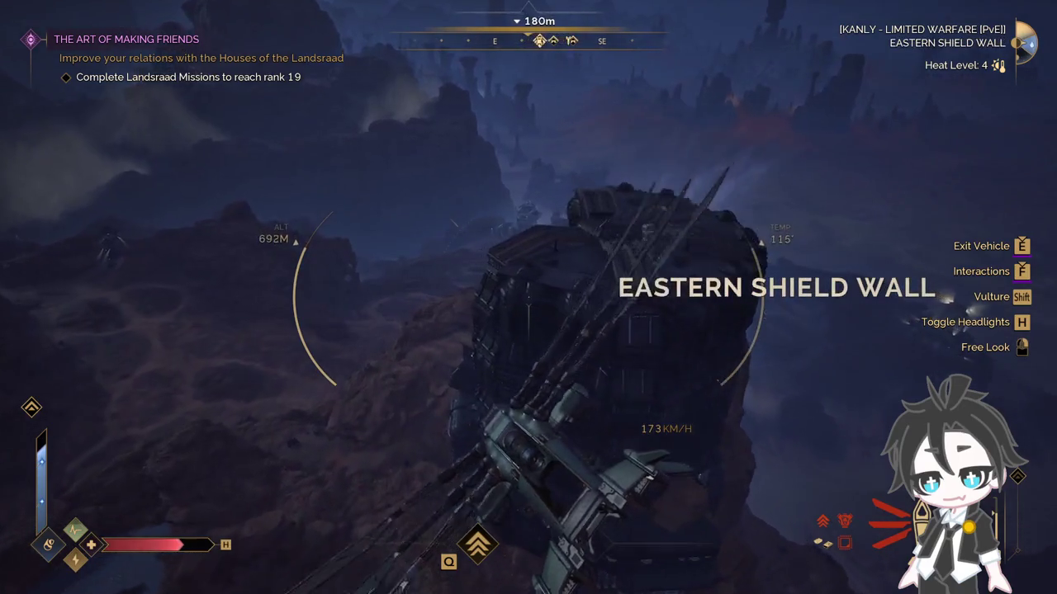
key("d")
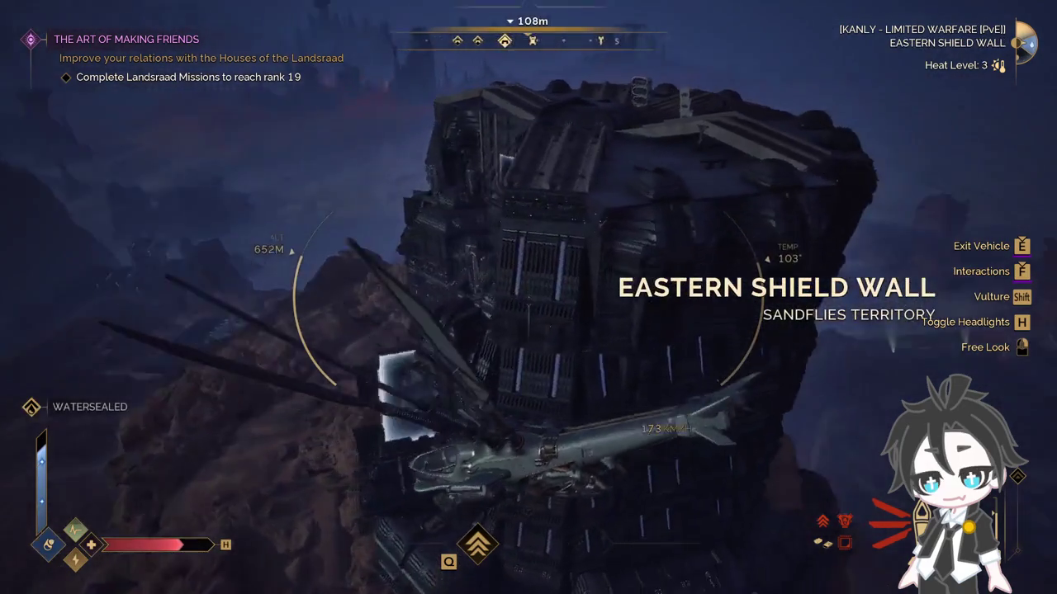
key("s")
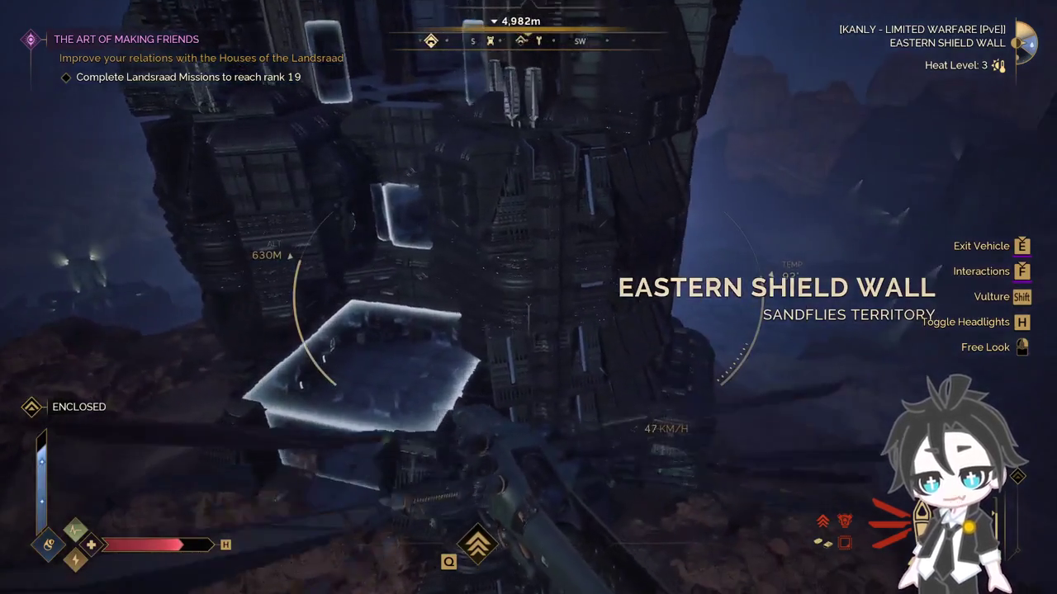
key("w")
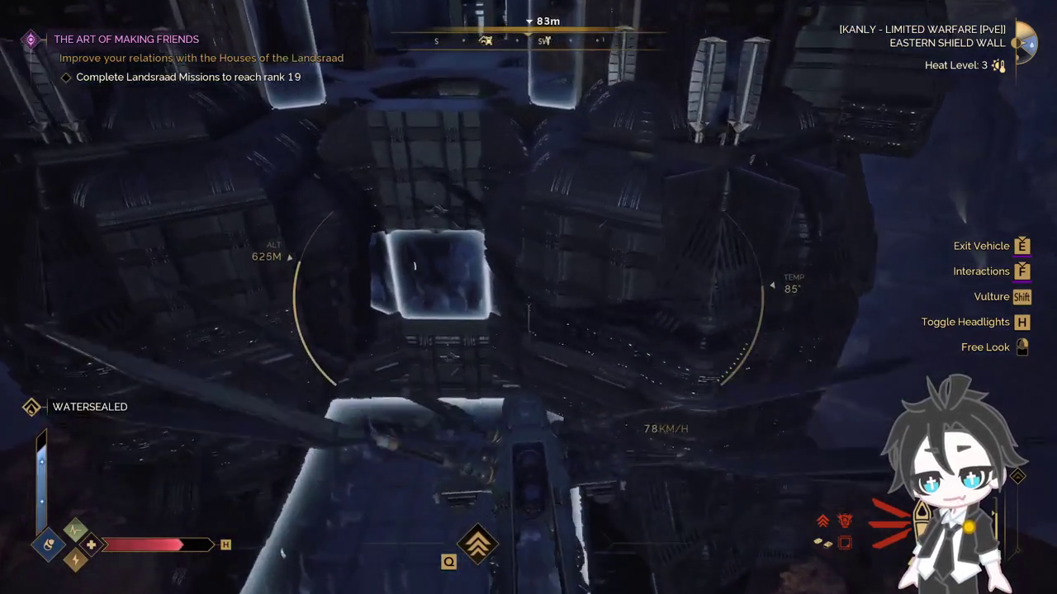
key("s")
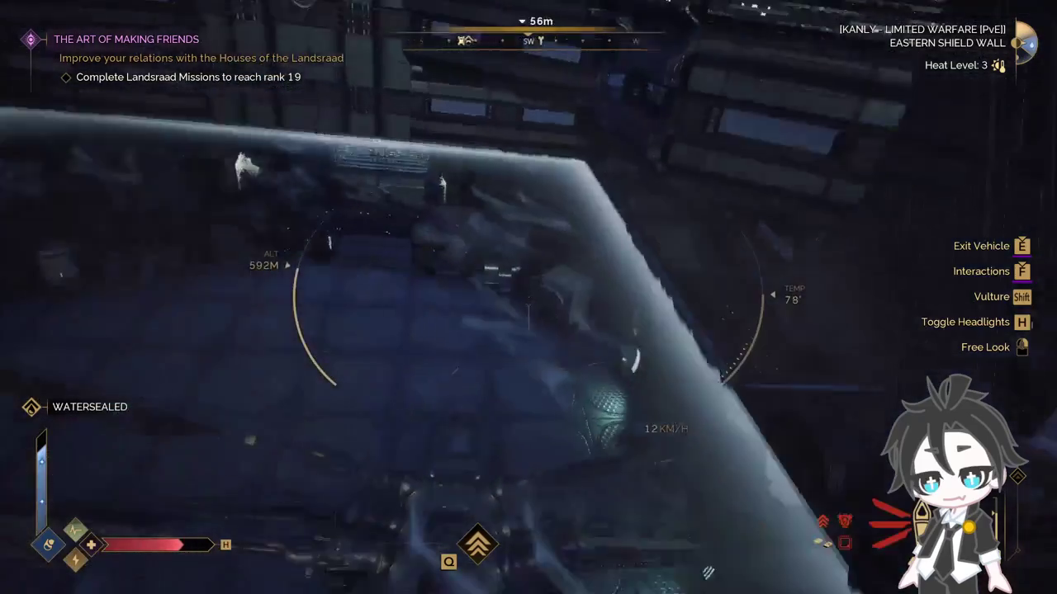
key("space")
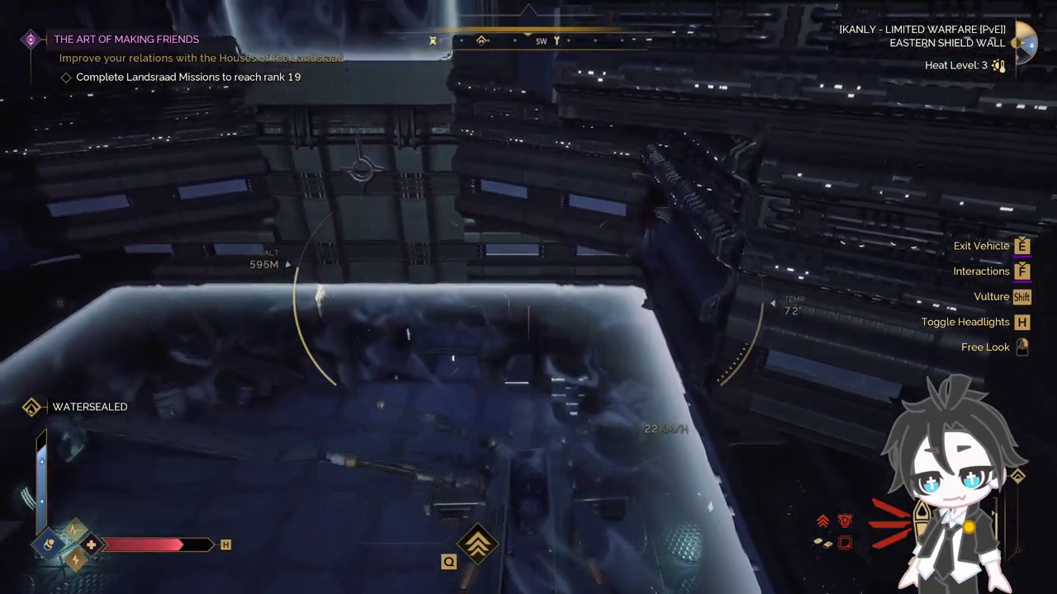
Step: Step out of the landed ornithopter and unequip the worn armour into the backpack
key("e")
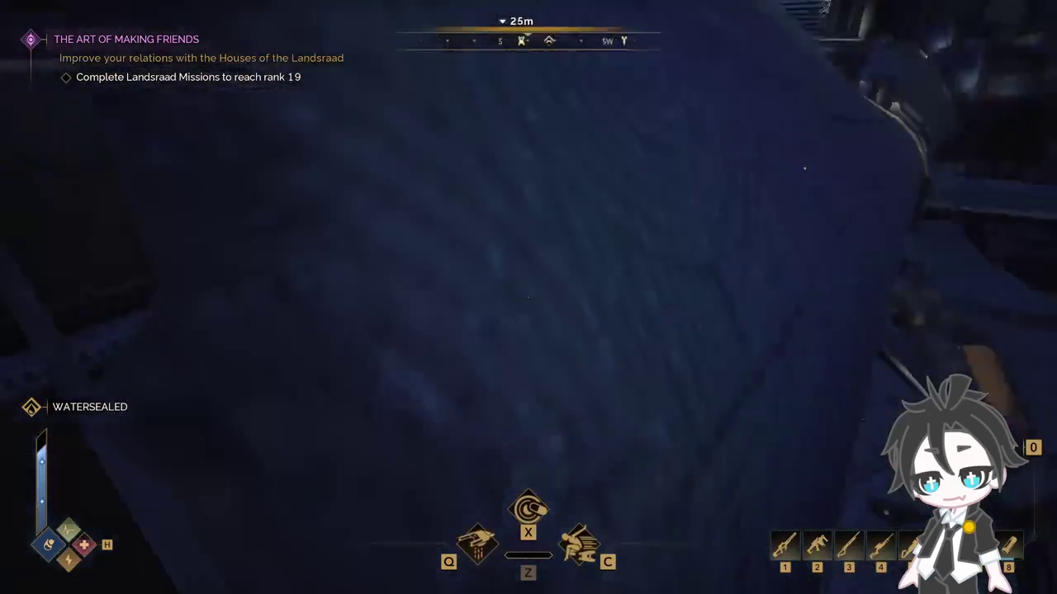
key("w")
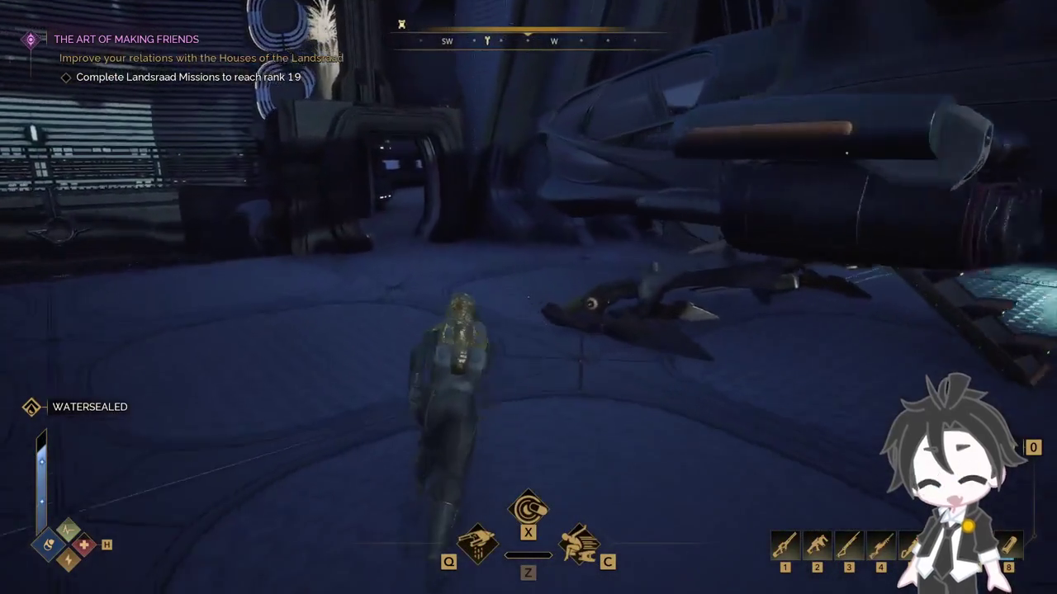
key("m")
key("i")
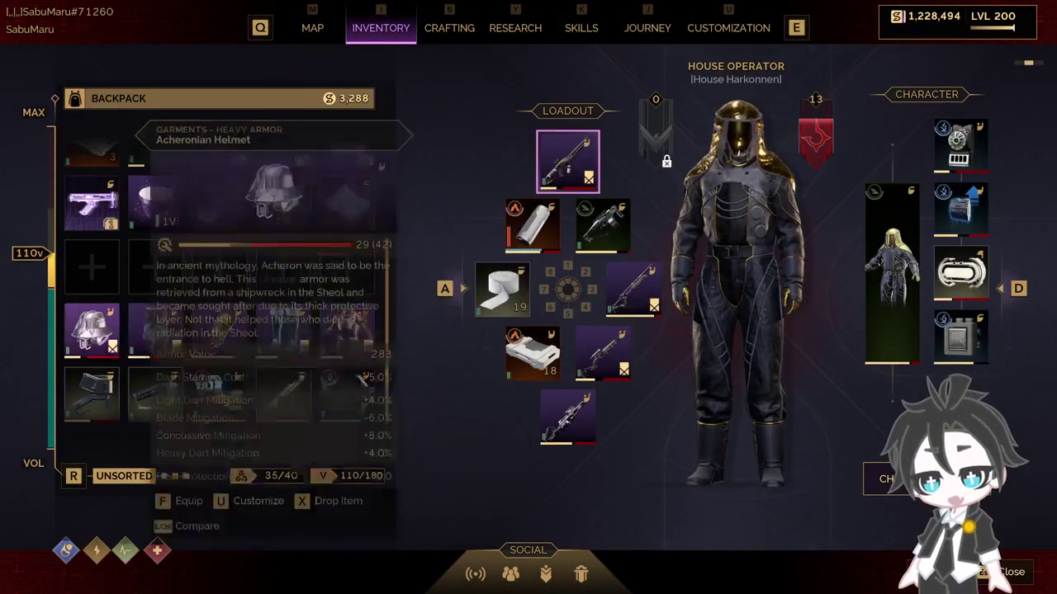
key("f")
key("f")
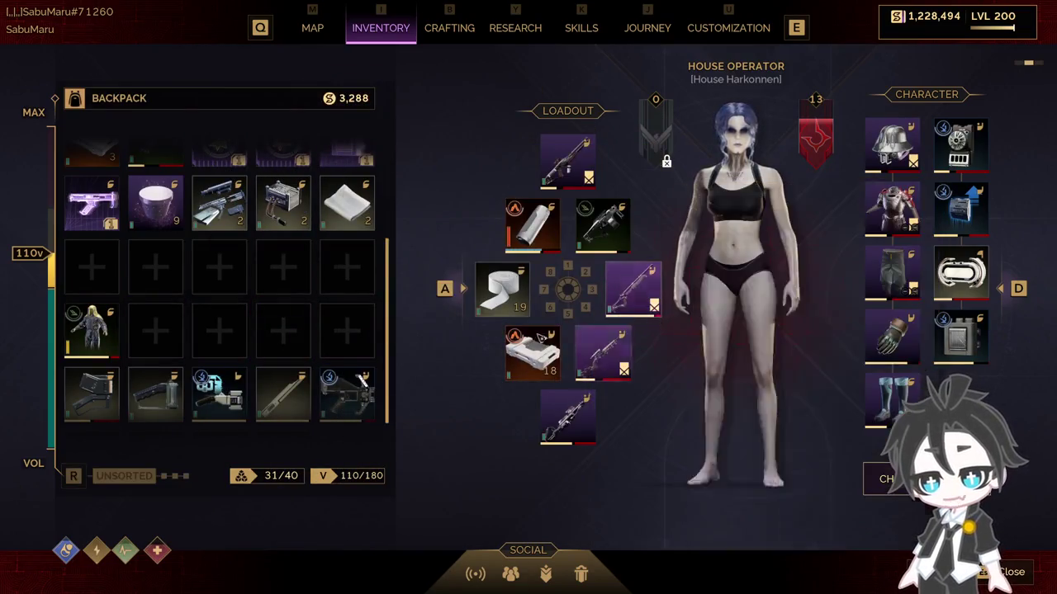
key("i")
Step: Walk past the storage container through the Prudence Door and drop down the floor shaft
key("w")
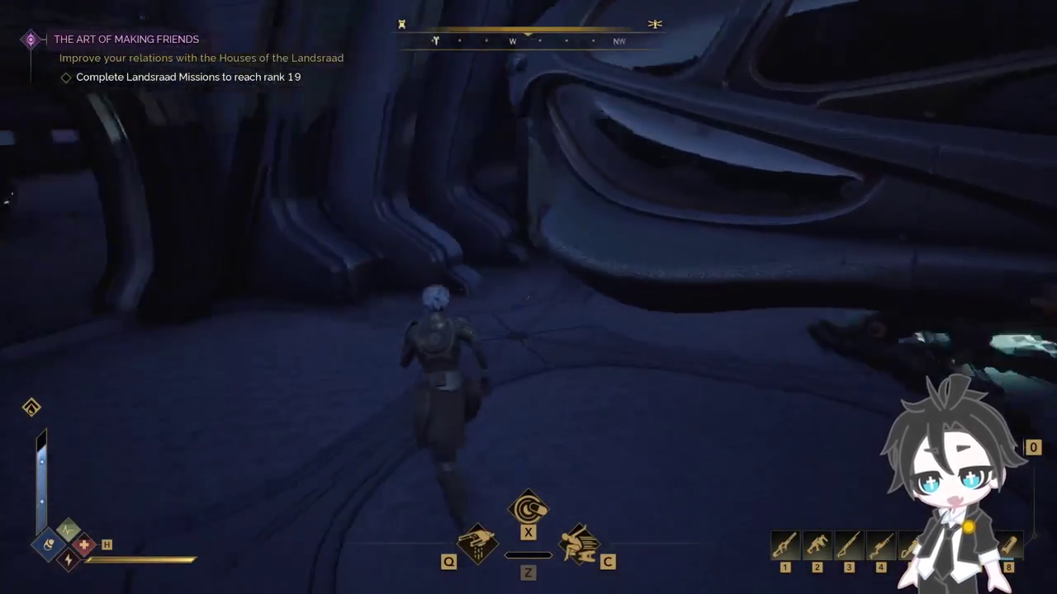
key("w")
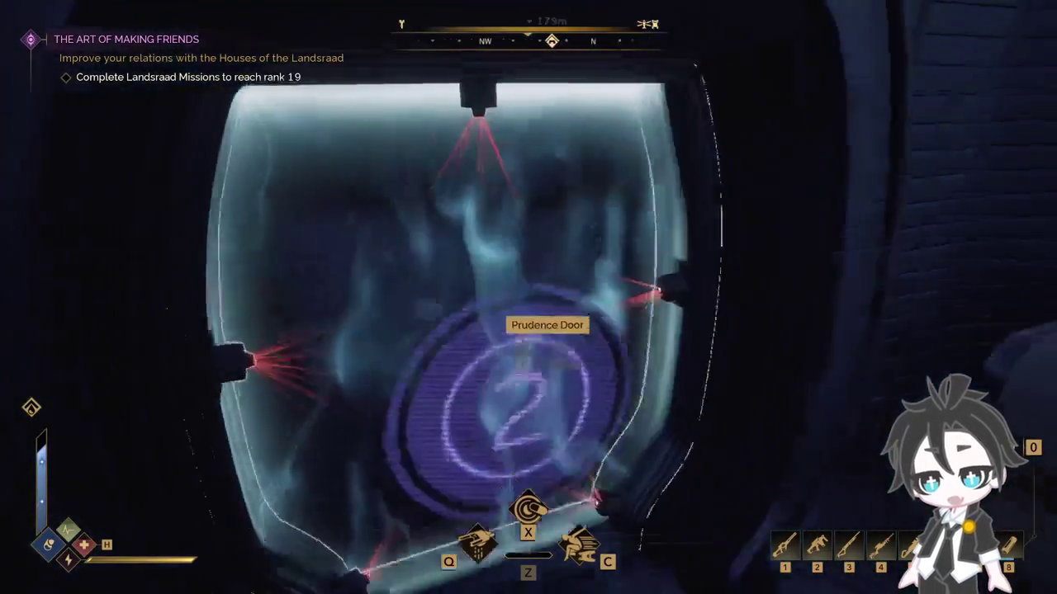
key("w")
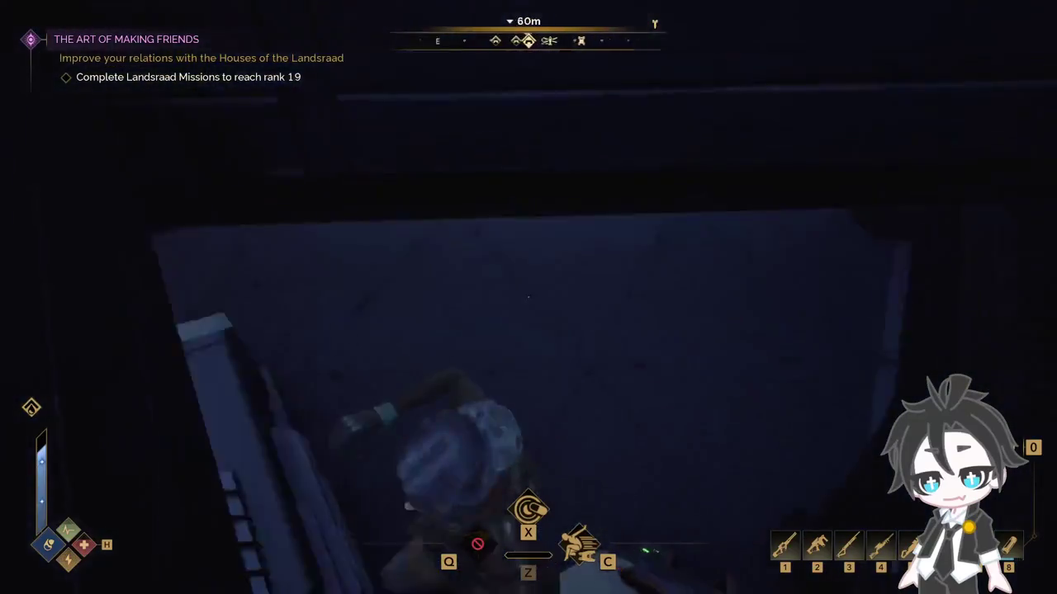